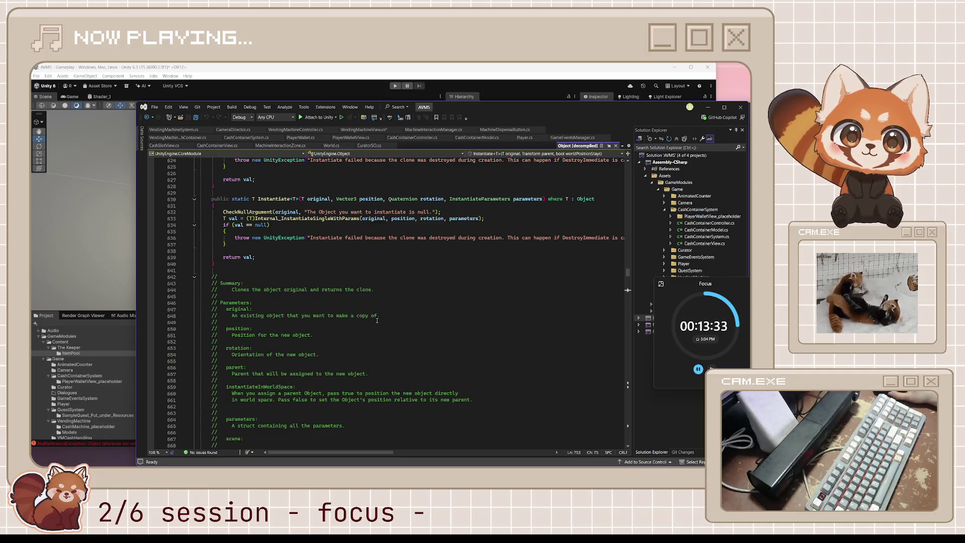
Bring up VendingMachineView.cs and its SpawnItemDisplay Instantiate(itemSO.ItemPrefab, location) code in Visual Studio
scroll(377, 320, up, 5)
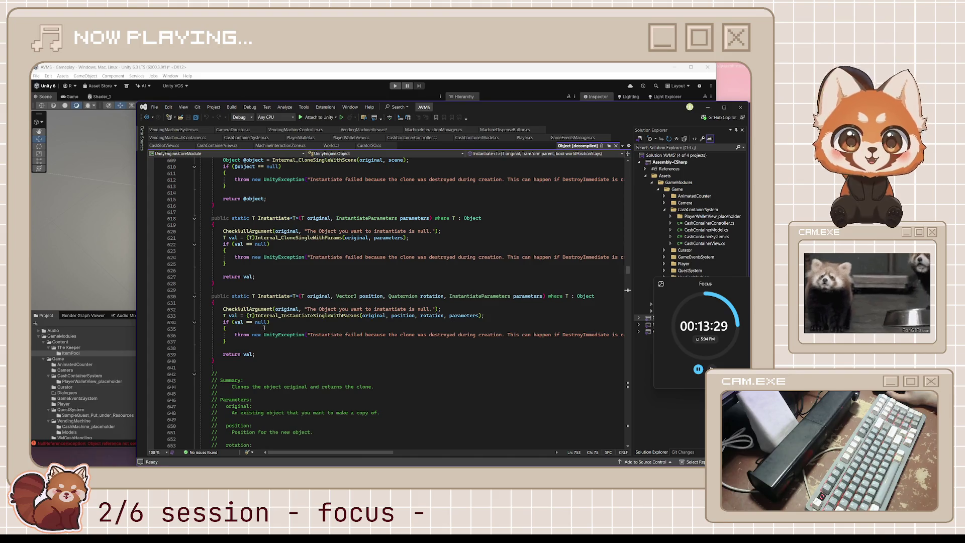
scroll(382, 297, up, 4)
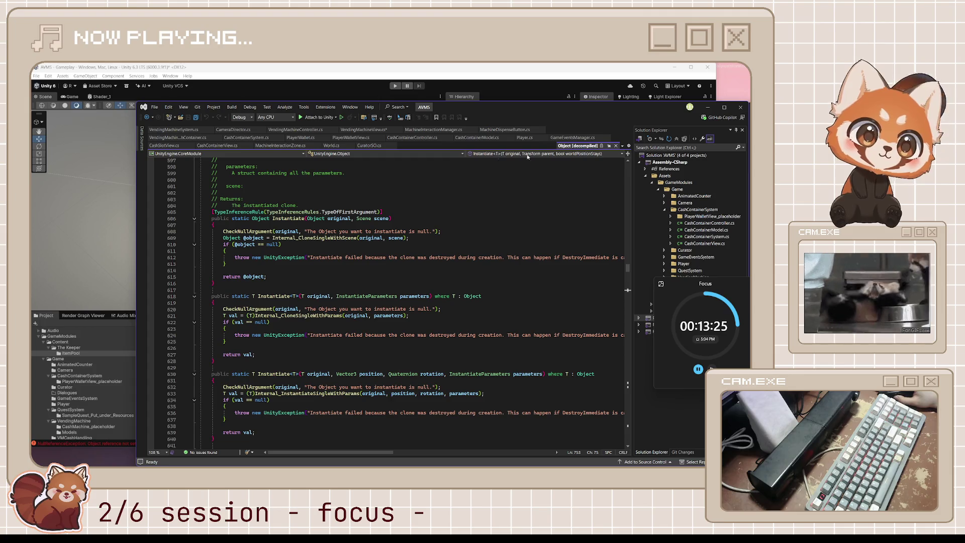
click(360, 130)
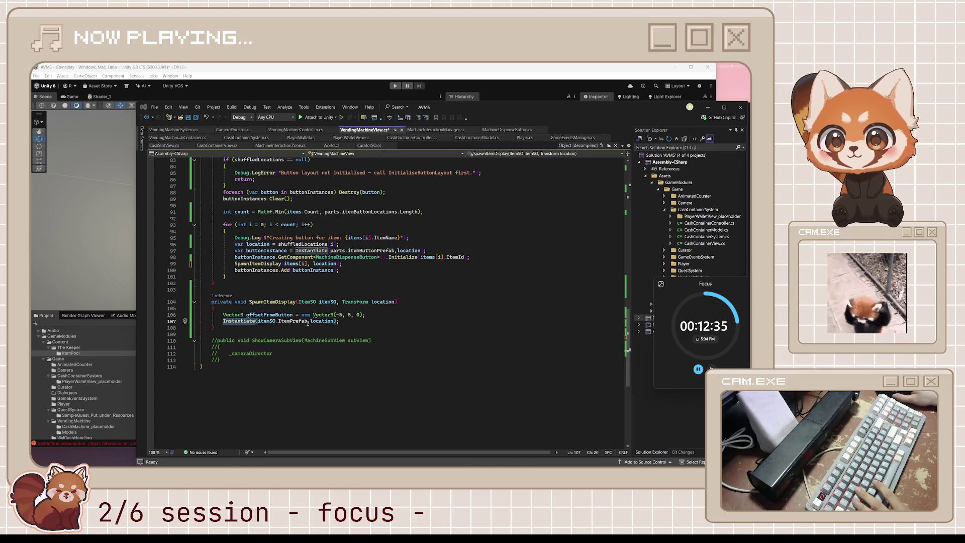
Accept the local position (0, 0.5f, 0) line and delete the unused offsetFromButton line
click(364, 322)
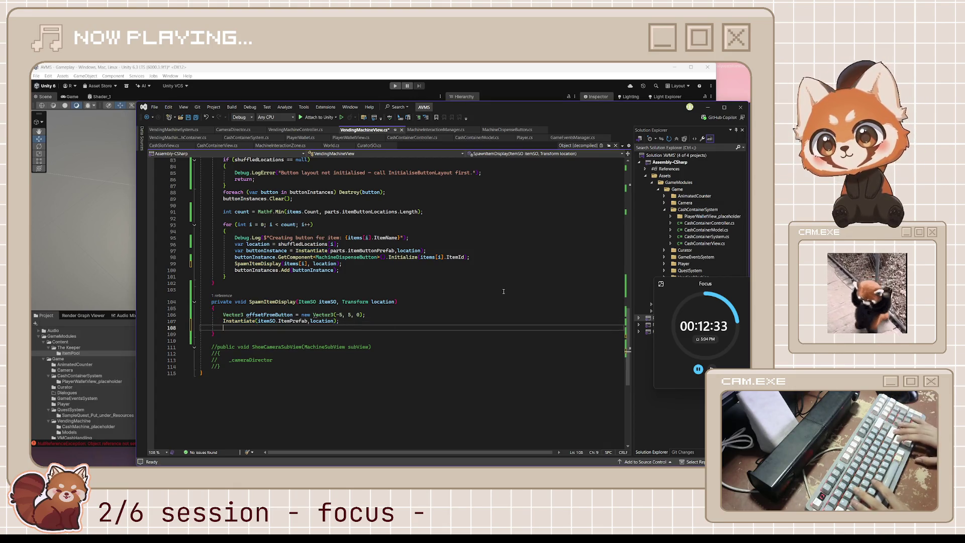
text(instance.transform.localPosition = new Vector3(0, 0.5f, 0);)
key(Tab)
key(Tab)
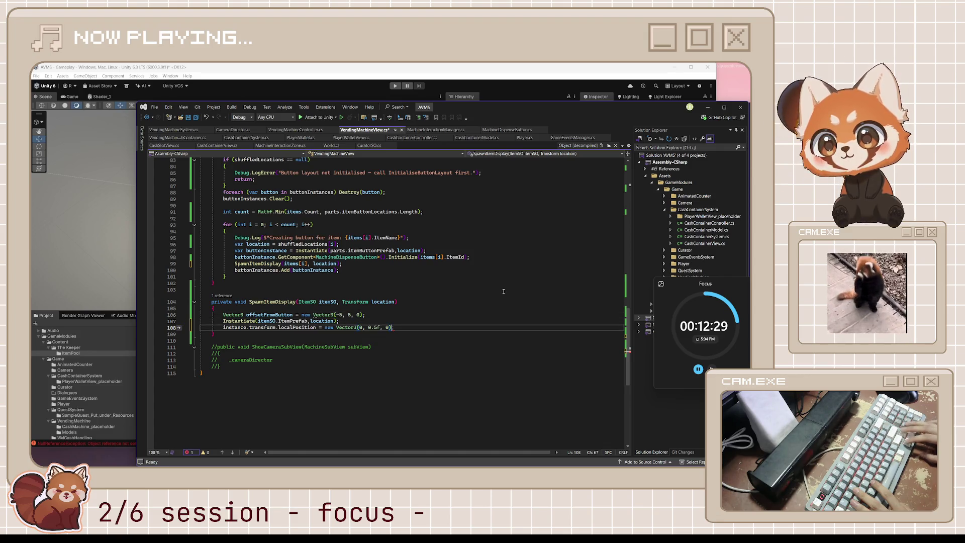
key(Up)
key(Up)
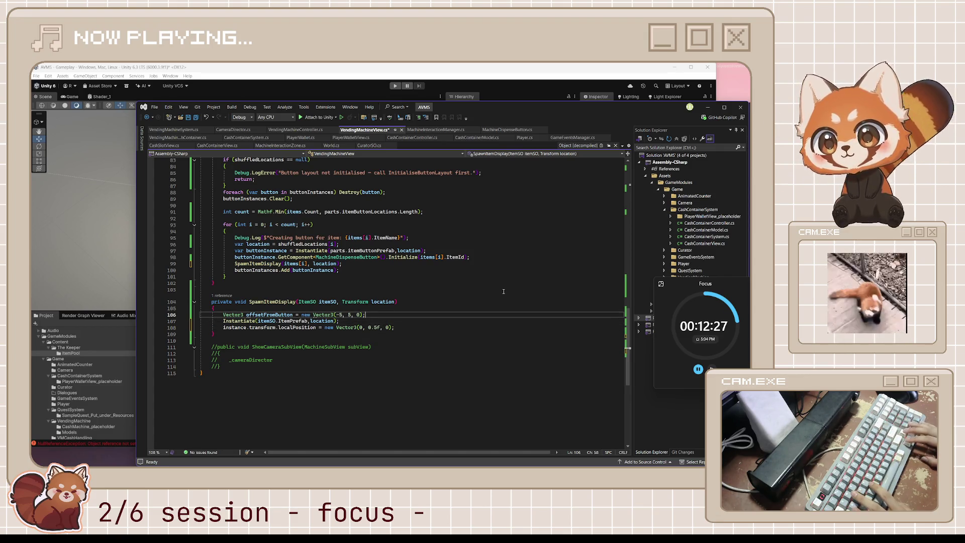
key(Home)
key(shift+End)
key(BackSpace)
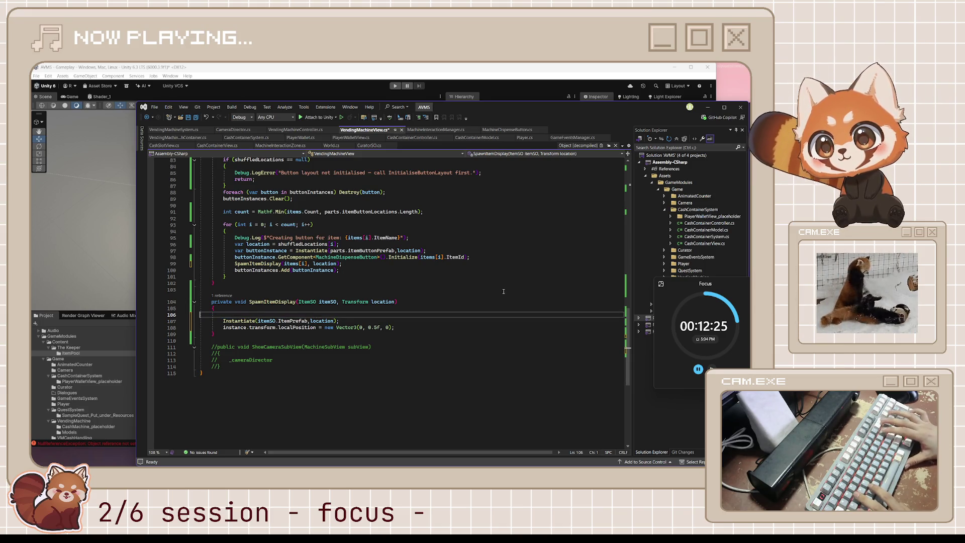
key(ctrl+x)
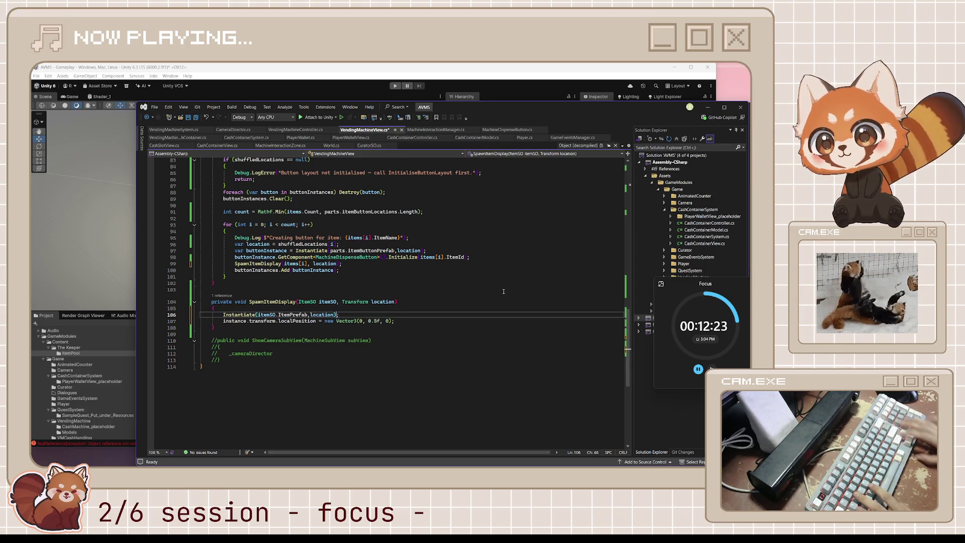
Assign the Instantiate result to 'var instance =' and save VendingMachineView.cs
key(Home)
text(var instan)
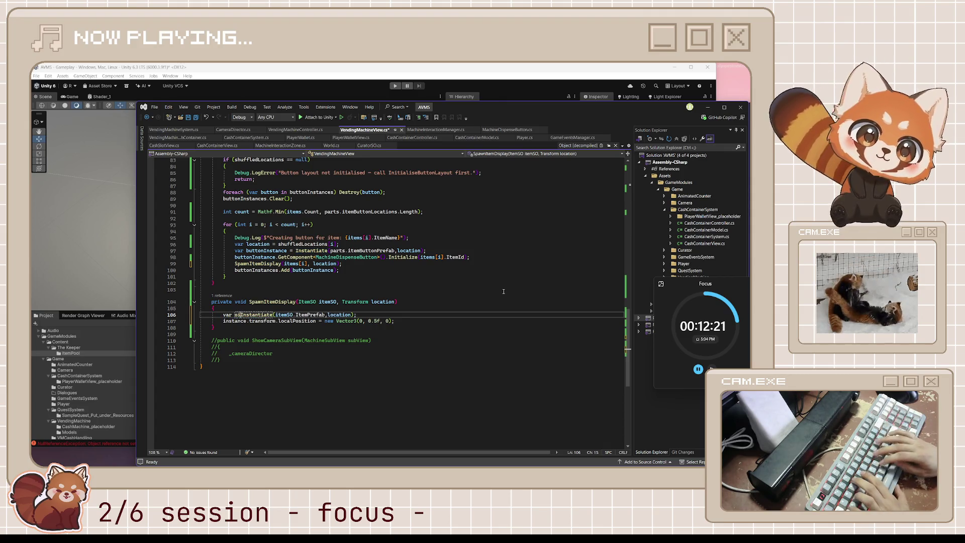
text(ce =)
key(Down)
key(Down)
key(Down)
key(ctrl+s)
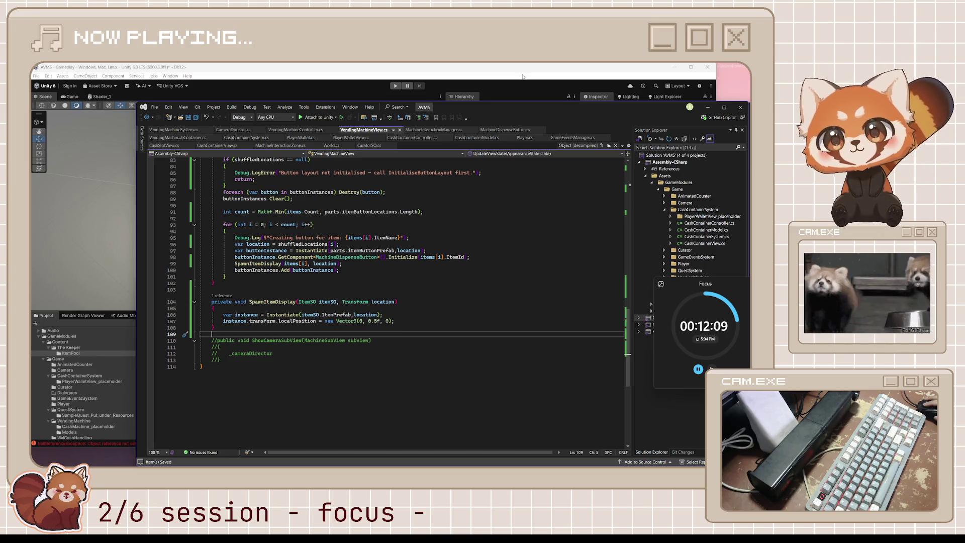
click(533, 85)
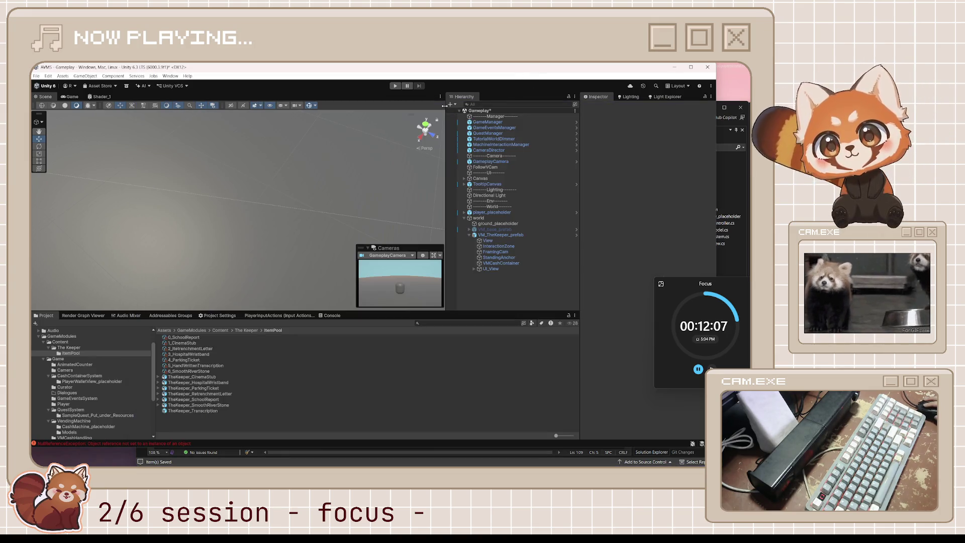
Save the Gameplay scene, enter play mode, and walk up to interact with the vending machine
key(ctrl+s)
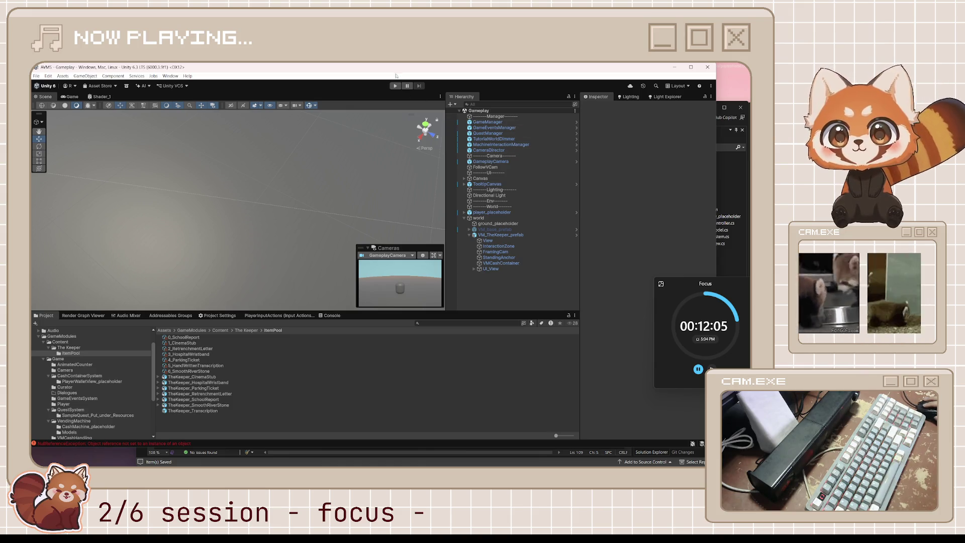
click(396, 86)
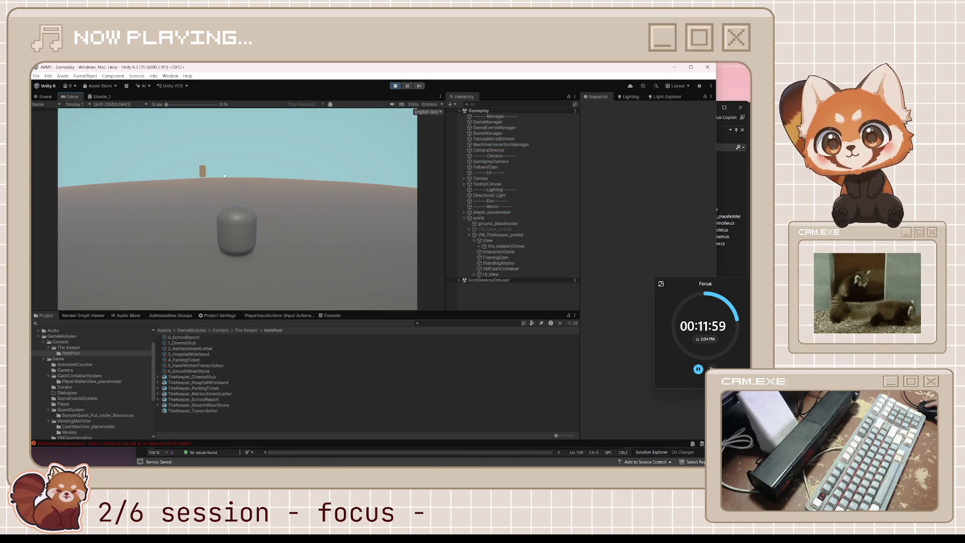
key(w)
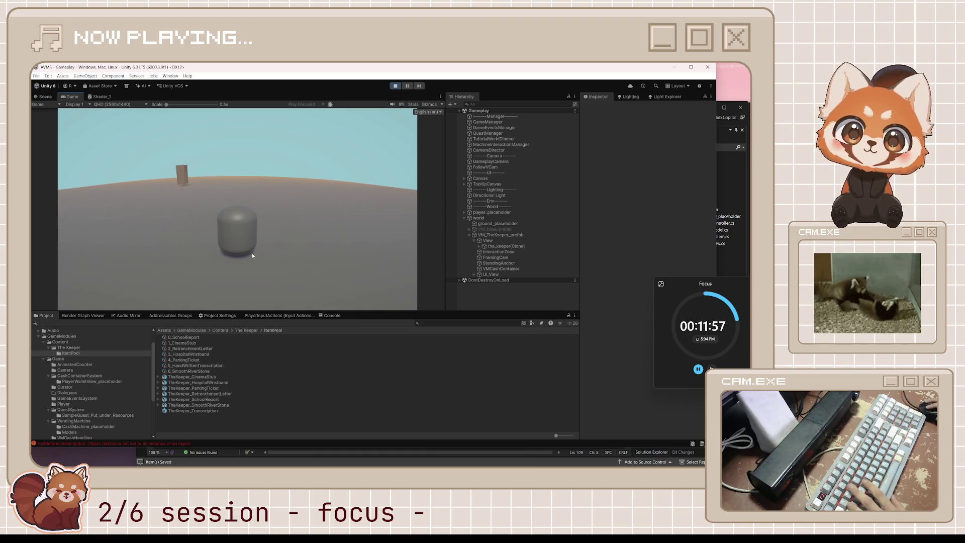
key(e)
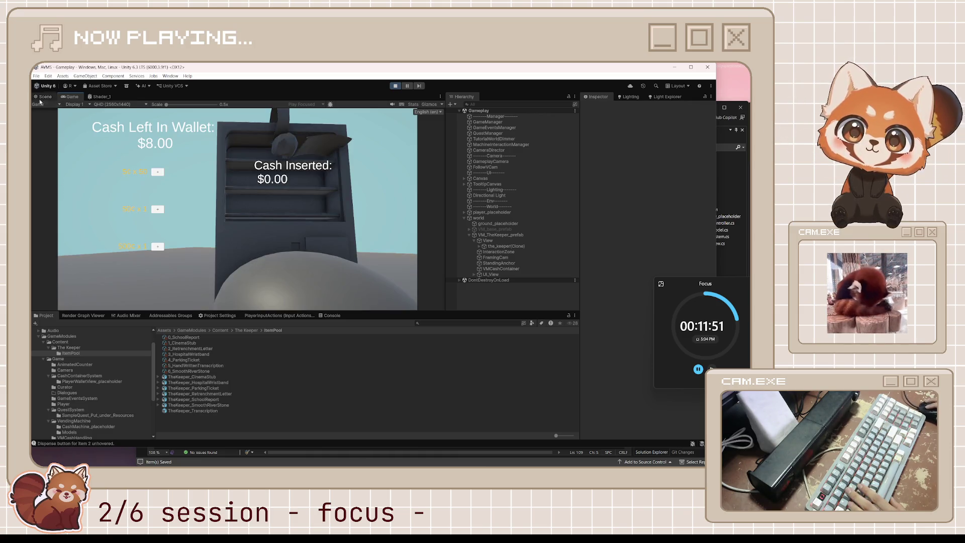
Fly the Scene view camera up to the vending machine and select its shelf plate
double_click(39, 98)
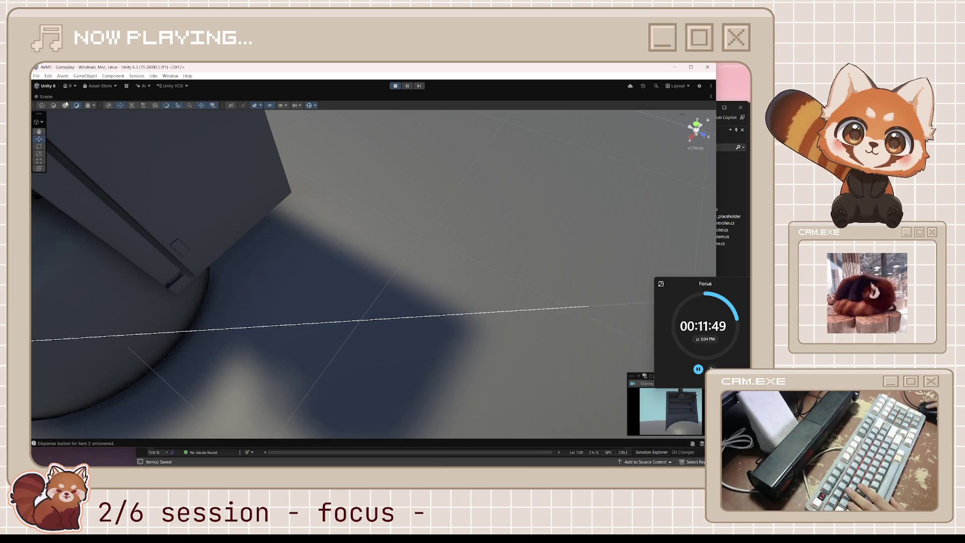
double_click(46, 98)
mouse_move(113, 151)
mouse_down()
mouse_move(261, 196)
mouse_move(319, 161)
mouse_move(327, 198)
mouse_move(312, 201)
mouse_move(263, 168)
mouse_up()
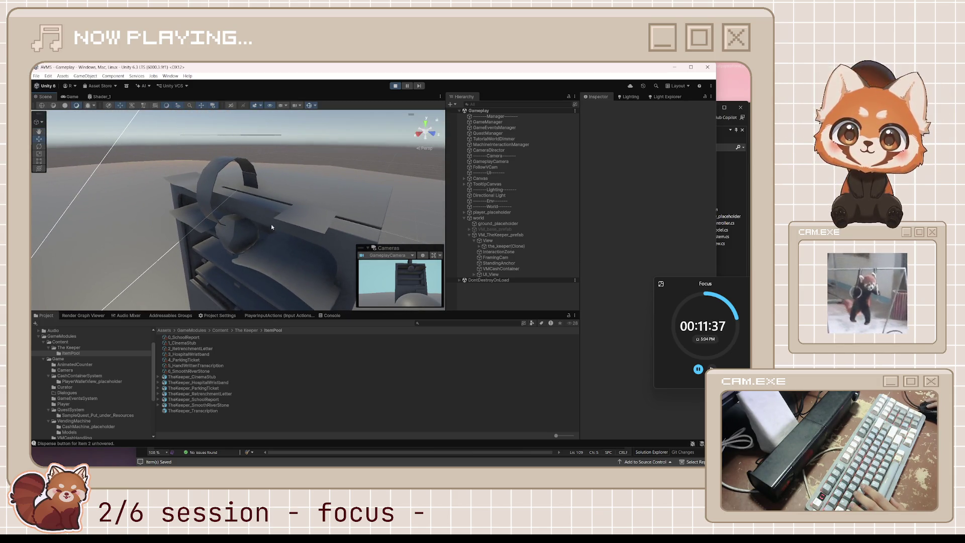
click(276, 260)
Inspect the spawned SmoothRiverStone, CinemaStub and HospitalWristband models on the shelves
mouse_move(332, 272)
mouse_down()
mouse_move(341, 270)
mouse_move(256, 241)
mouse_up()
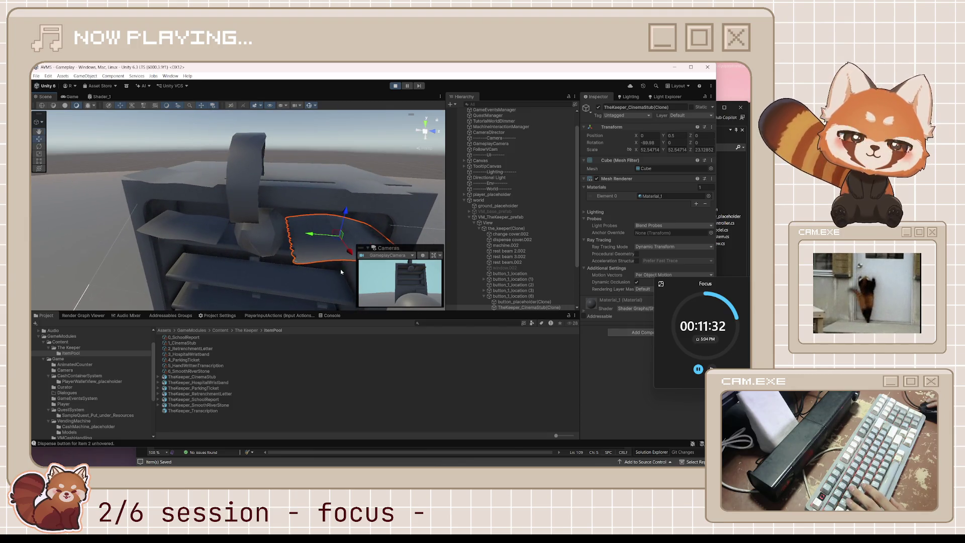
click(254, 240)
click(322, 244)
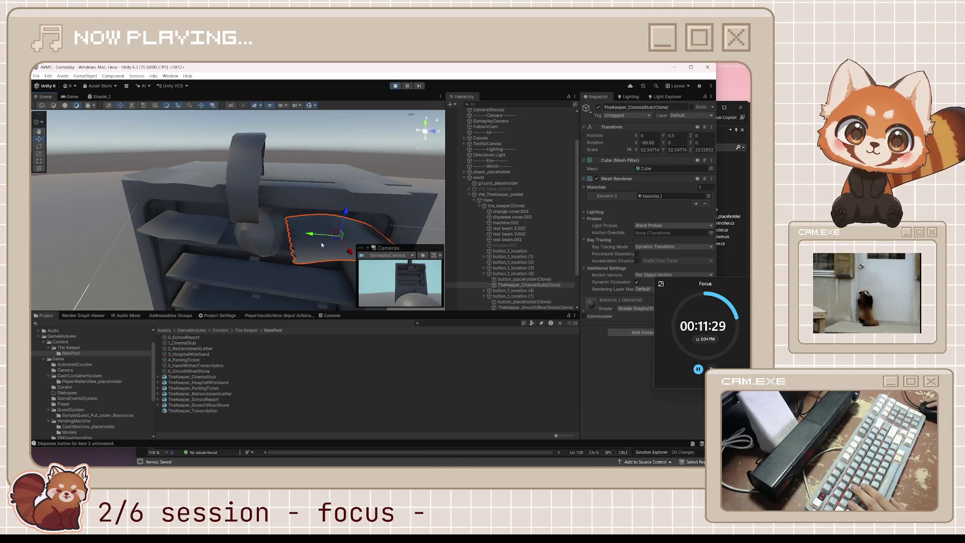
click(195, 230)
click(250, 181)
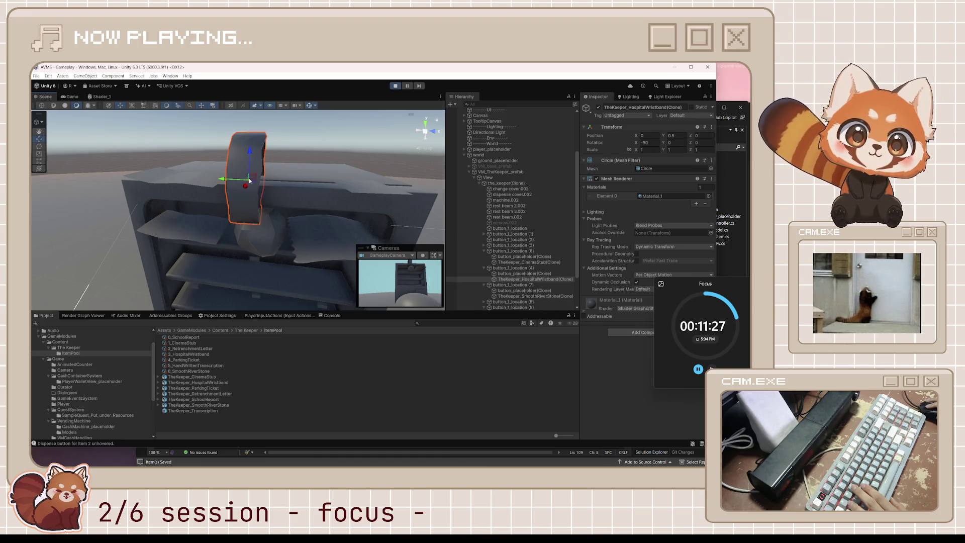
mouse_move(278, 208)
mouse_down()
mouse_move(261, 221)
mouse_move(309, 233)
mouse_move(323, 204)
mouse_move(291, 187)
mouse_up()
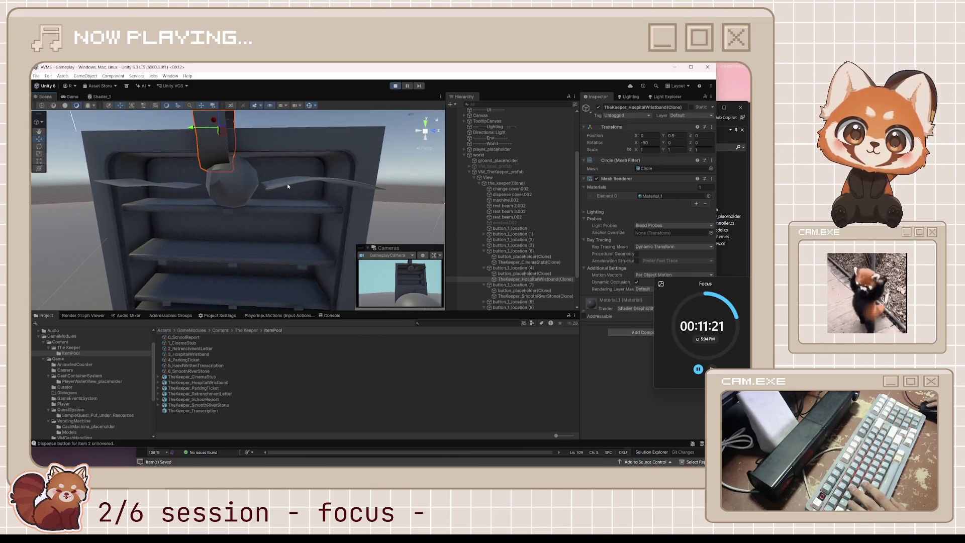
Expand button_1_location (1) and inspect its spawned SchoolReport item and button placeholder
click(505, 234)
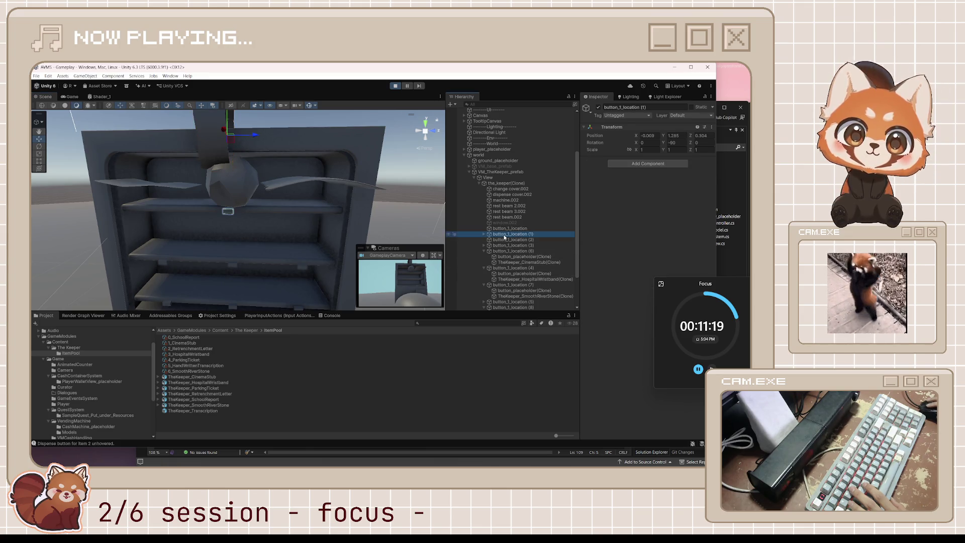
key(Right)
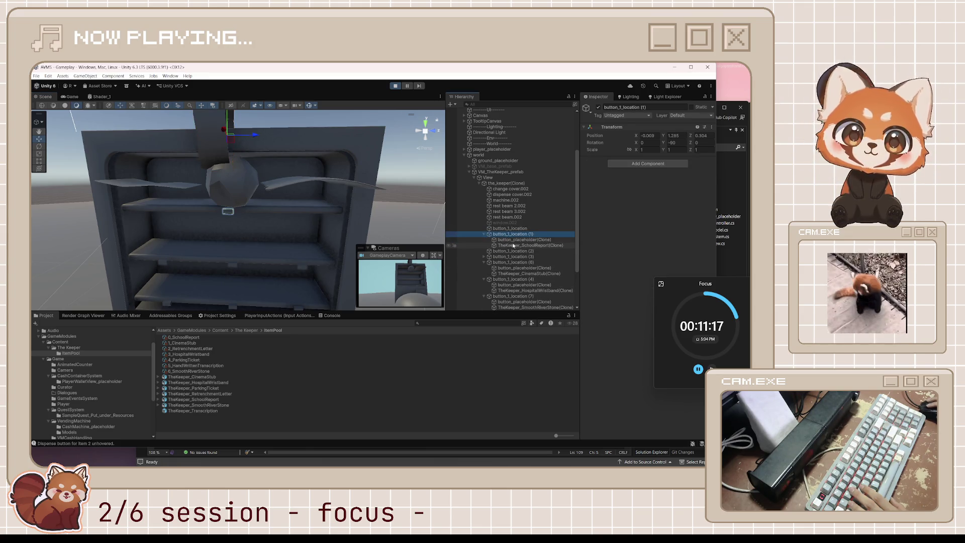
click(518, 246)
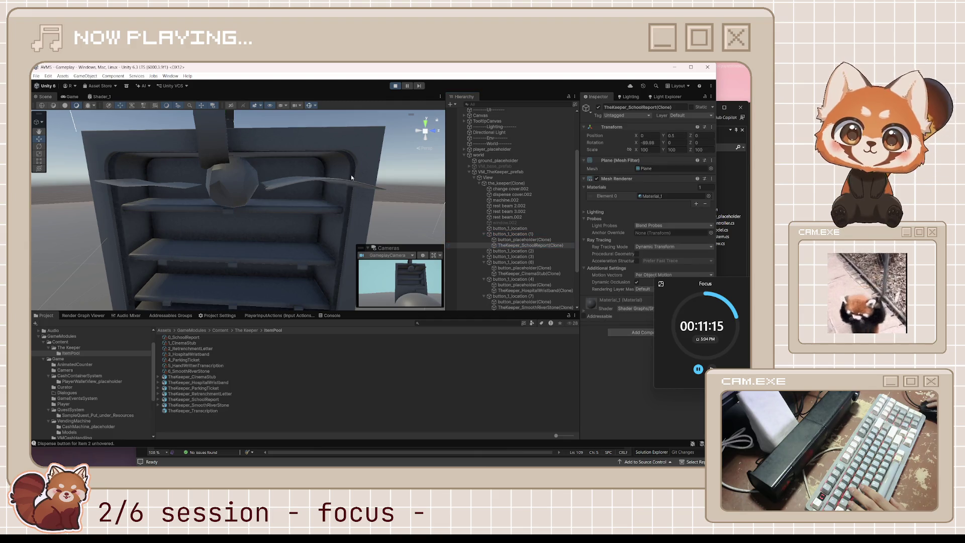
scroll(351, 174, down, 5)
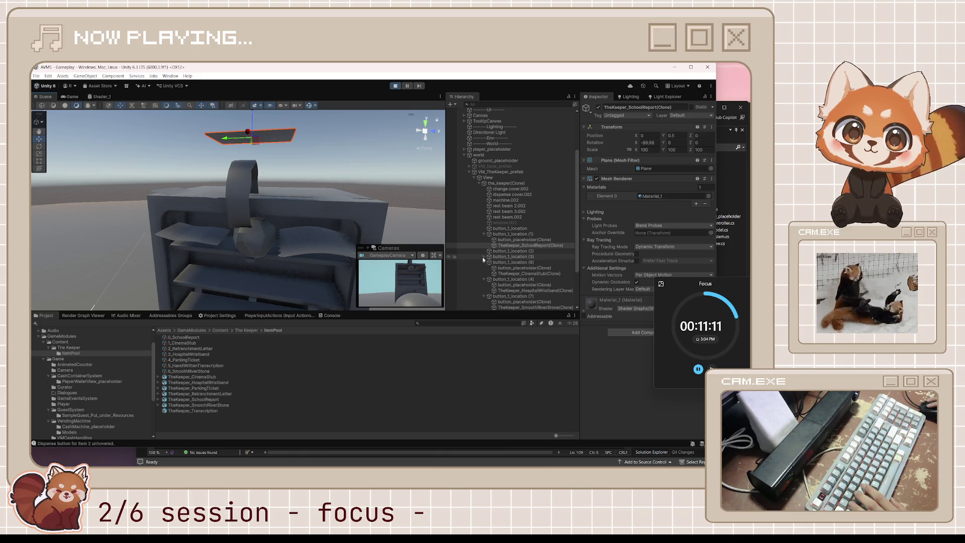
click(525, 239)
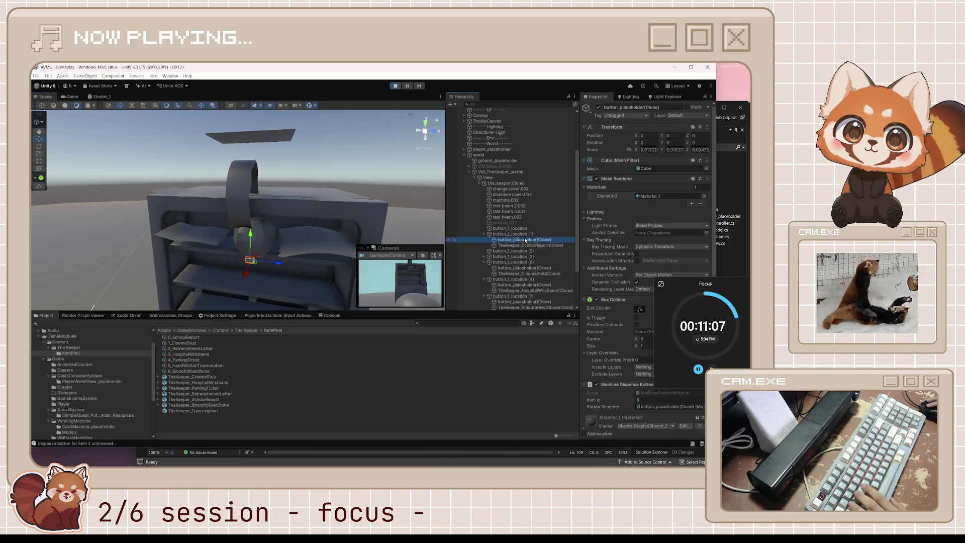
click(530, 245)
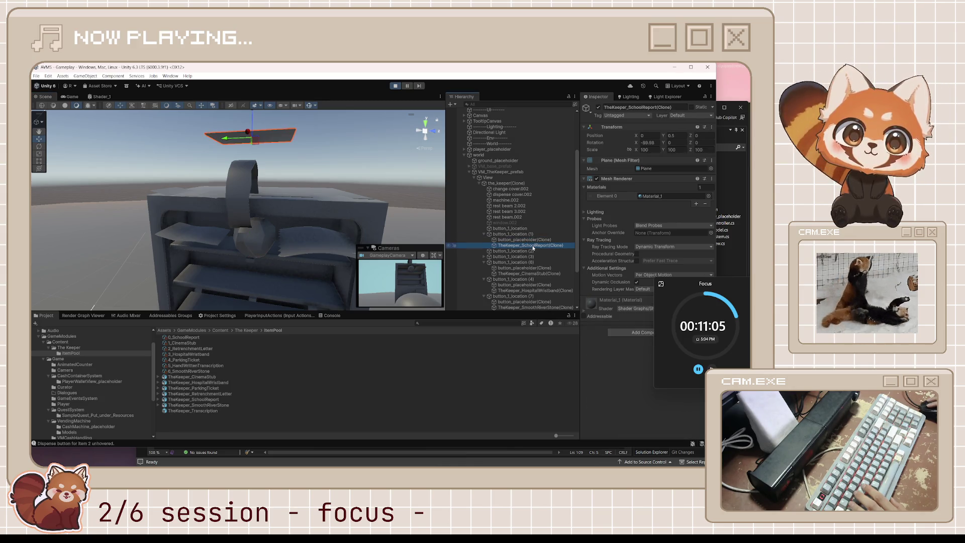
View the shelf edge-on, check the CinemaStub item, then stop play mode
mouse_move(231, 114)
mouse_down()
mouse_move(281, 138)
mouse_move(256, 149)
mouse_move(275, 221)
mouse_move(282, 213)
mouse_up()
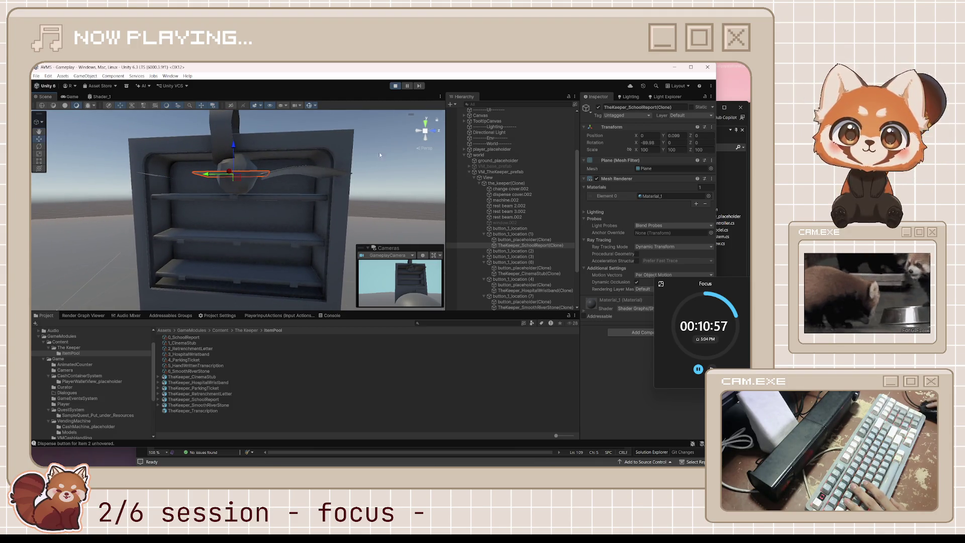
click(299, 167)
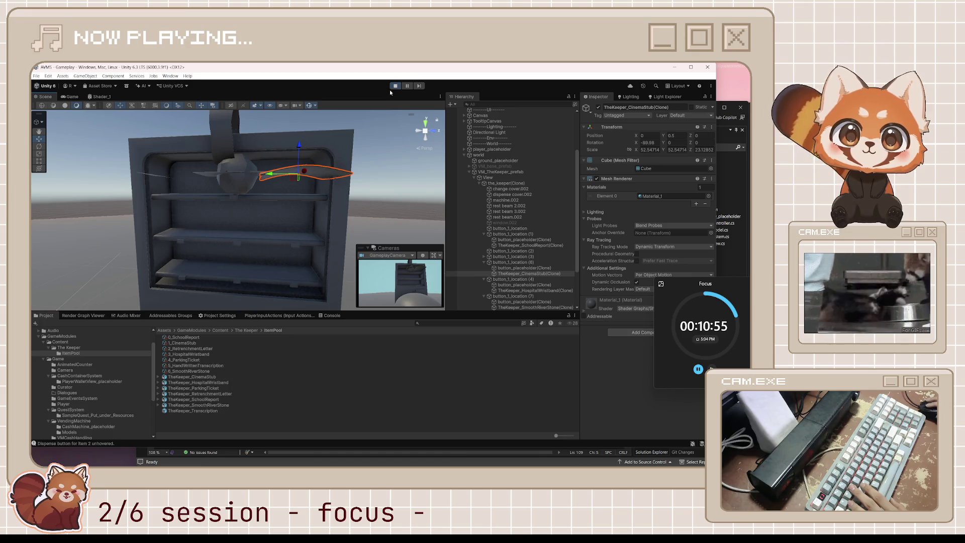
click(395, 86)
key(alt+Tab)
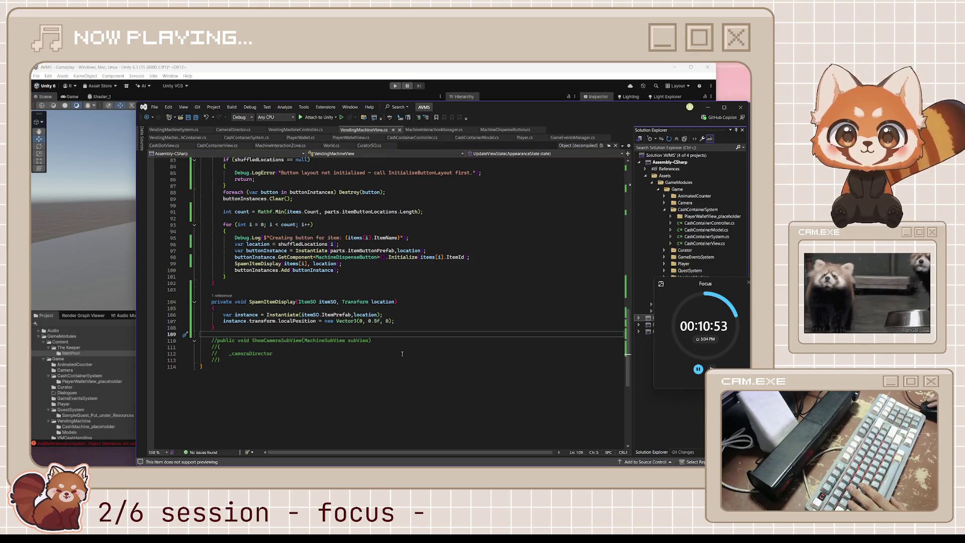
Change the Vector3 on line 107 to (0, 0.1f, 0) and save VendingMachineView.cs
click(368, 321)
key(BackSpace)
text(1)
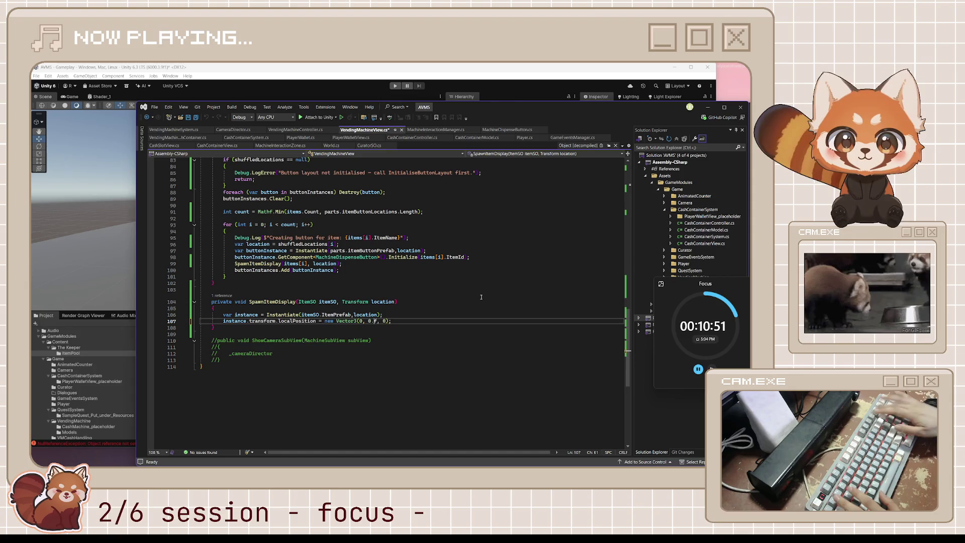
click(481, 297)
key(ctrl+s)
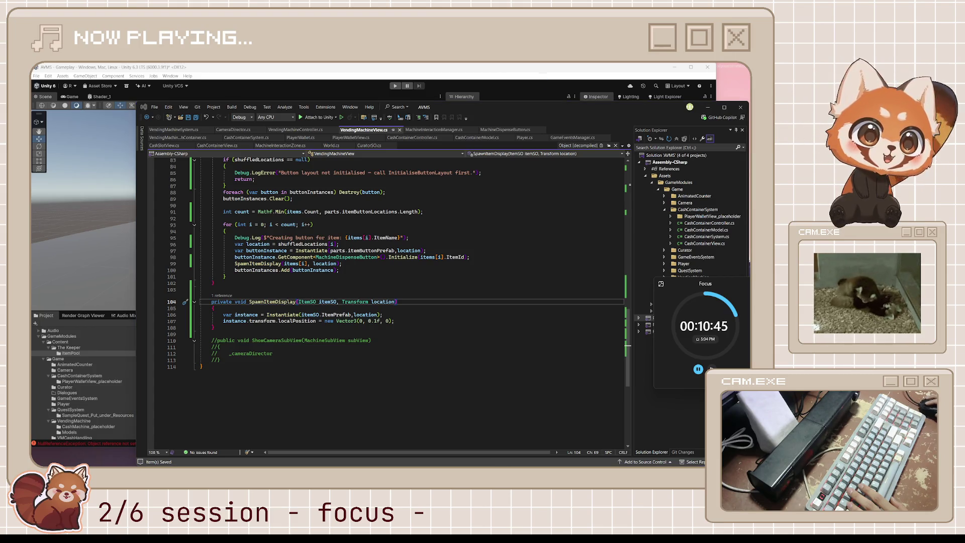
click(367, 67)
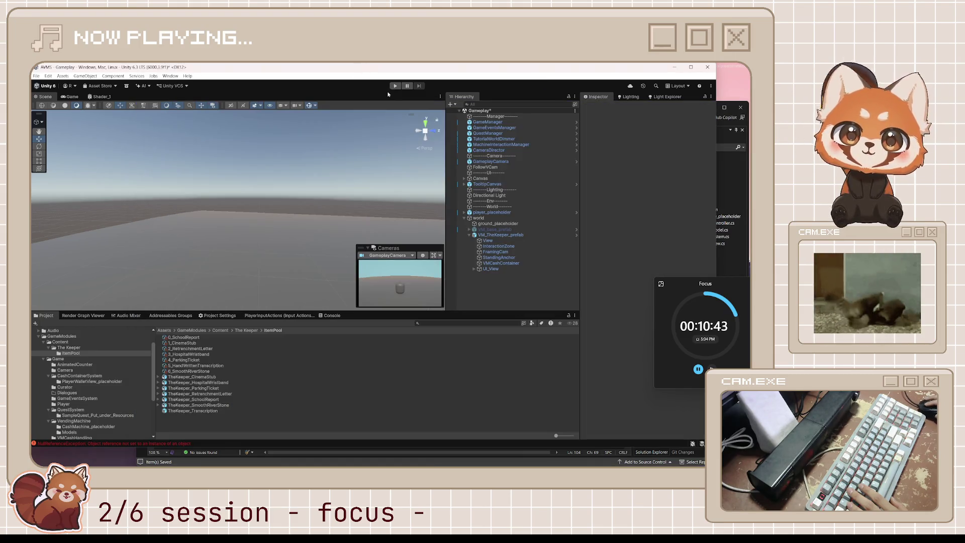
Play-test the machine and orbit the Scene view to see items resting lower on the shelves
click(395, 85)
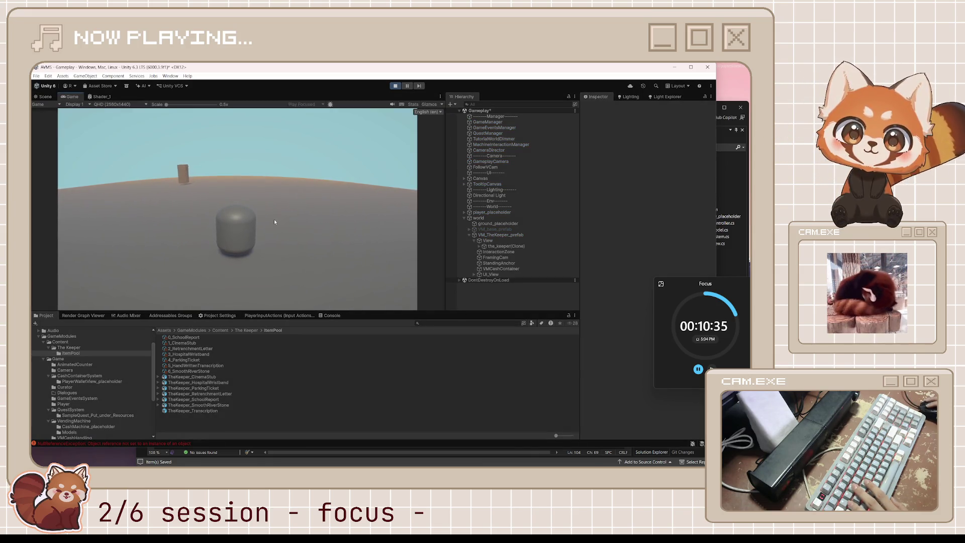
key(e)
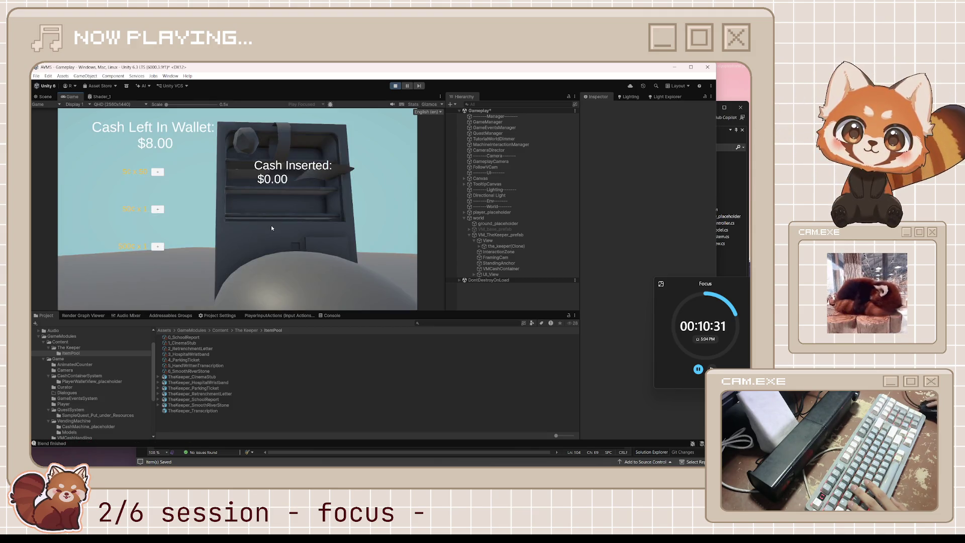
click(46, 96)
right_click(363, 229)
click(307, 198)
mouse_move(308, 198)
mouse_down()
mouse_move(125, 273)
mouse_move(491, 211)
mouse_up()
scroll(318, 180, up, 10)
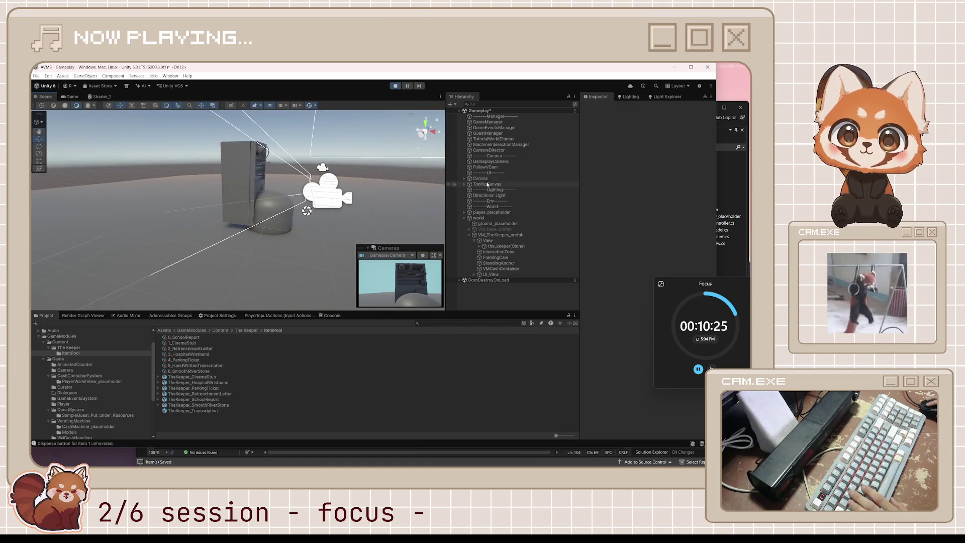
scroll(318, 180, up, 10)
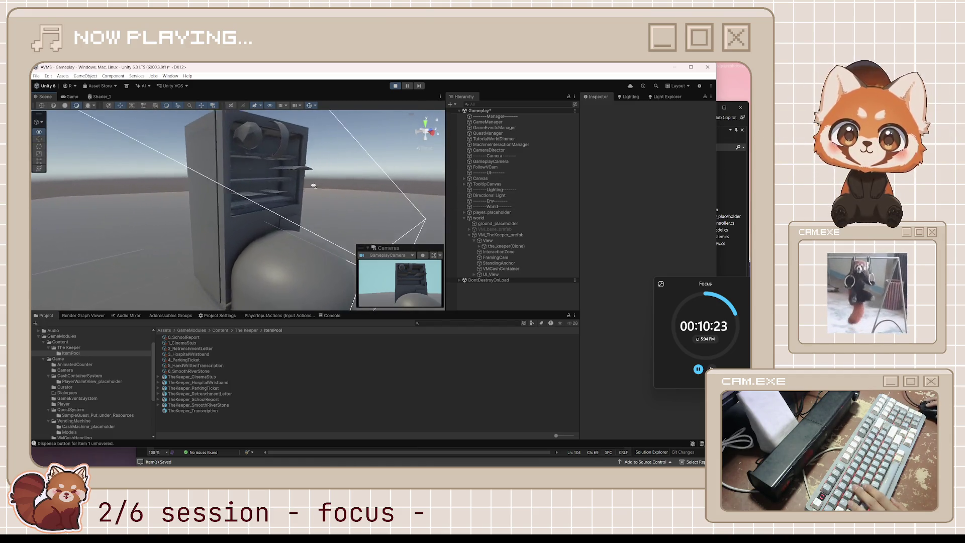
drag(273, 185, 243, 194)
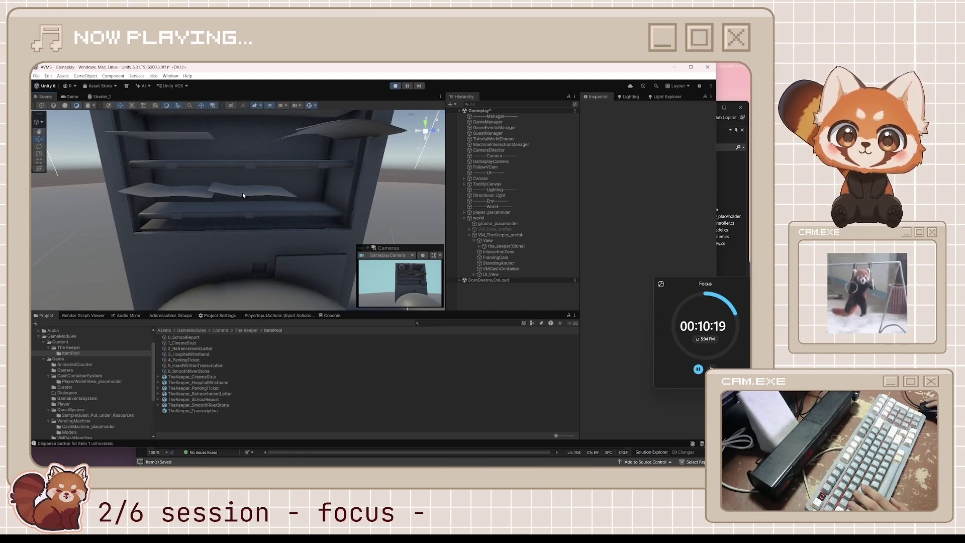
click(70, 97)
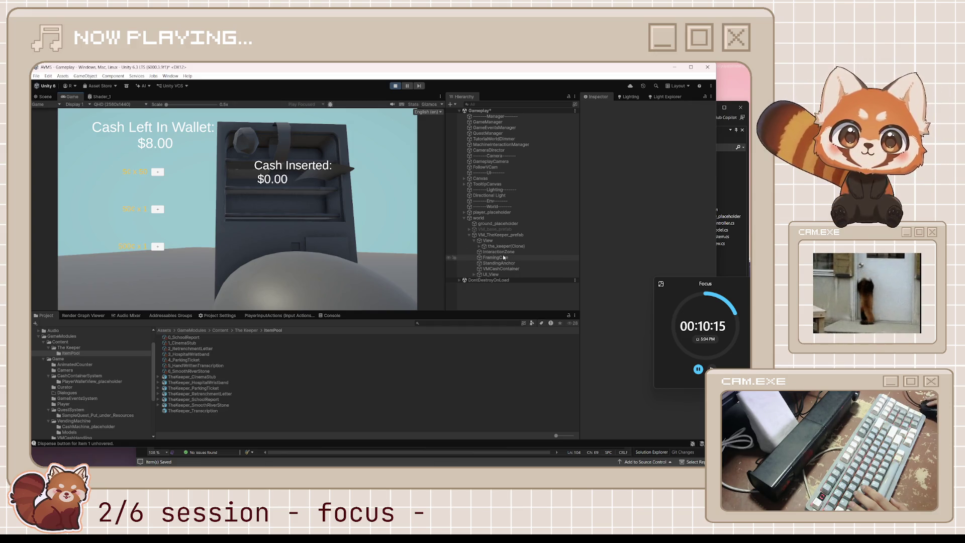
Stop play mode, select FramingCam and open VM_TheKeeper_prefab in Prefab Mode
click(395, 86)
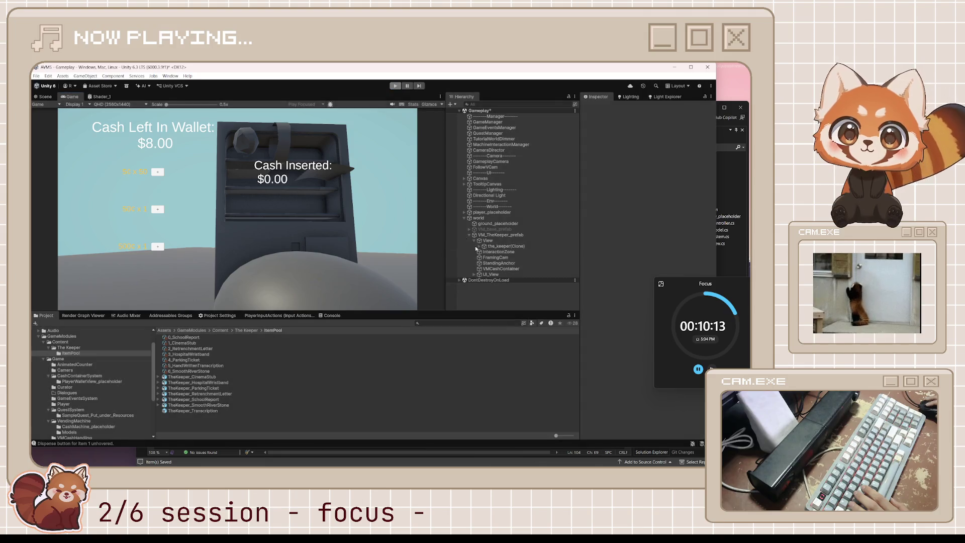
click(502, 251)
click(576, 235)
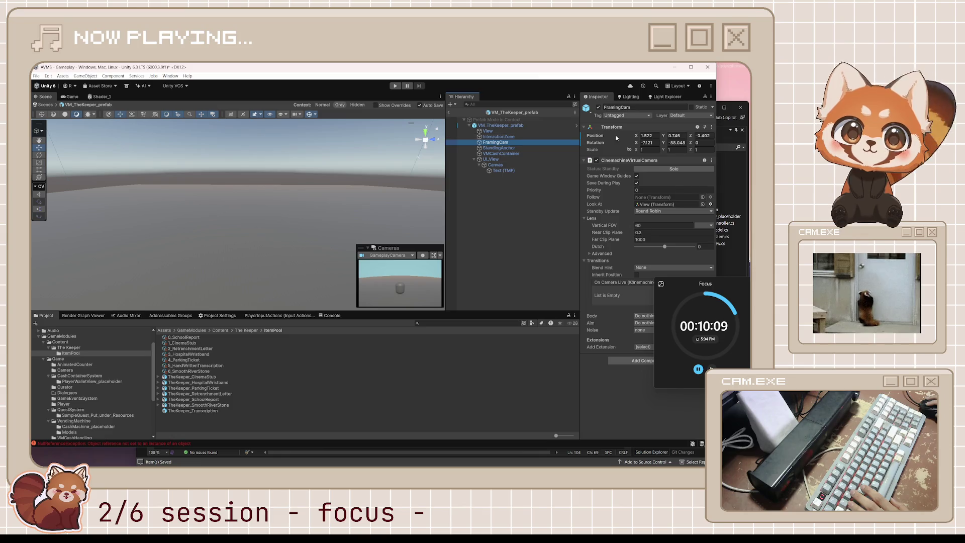
Set the prefab's FramingCam Transform Position Y to 1.44
click(664, 136)
text(0.01)
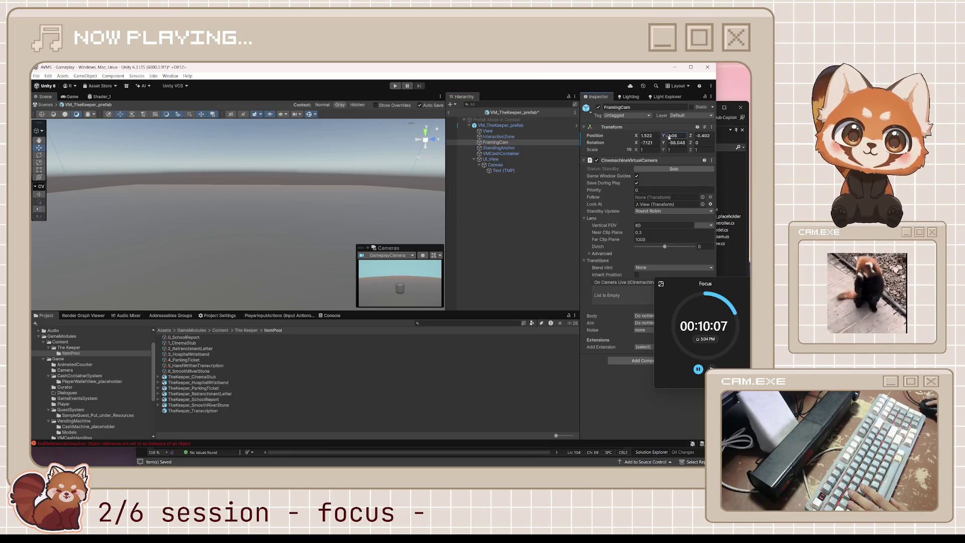
text(1.44)
key(Return)
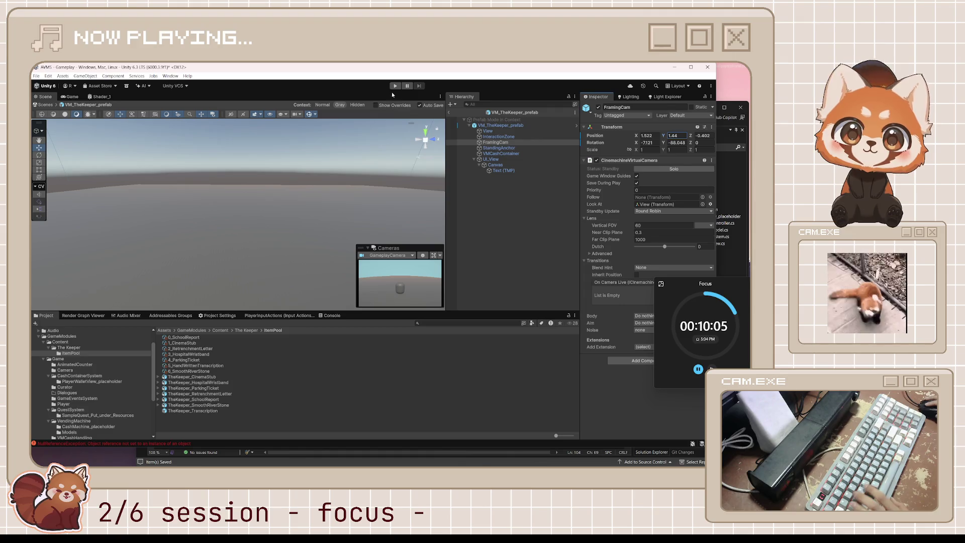
Play-test the camera, frame FramingCam in the Scene view, and return to the Gameplay scene
click(394, 86)
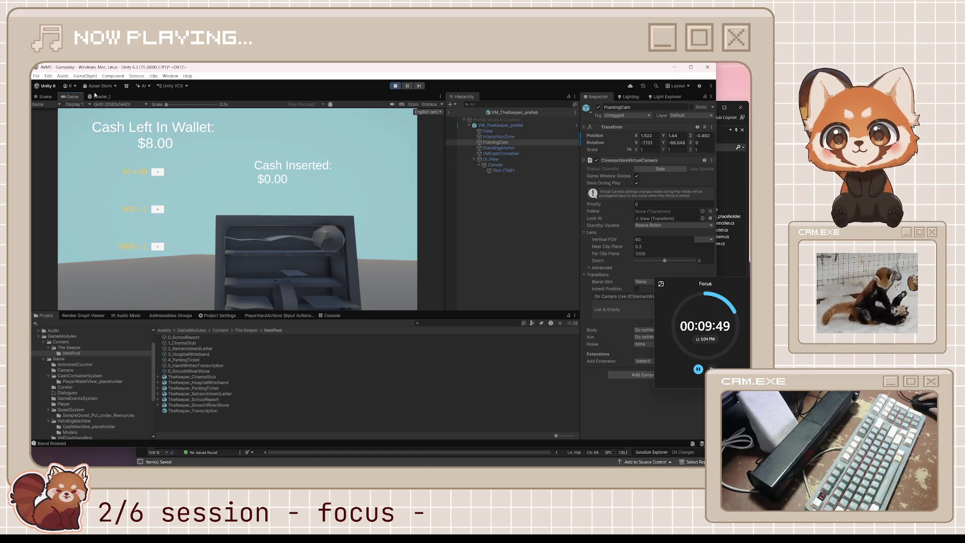
click(45, 97)
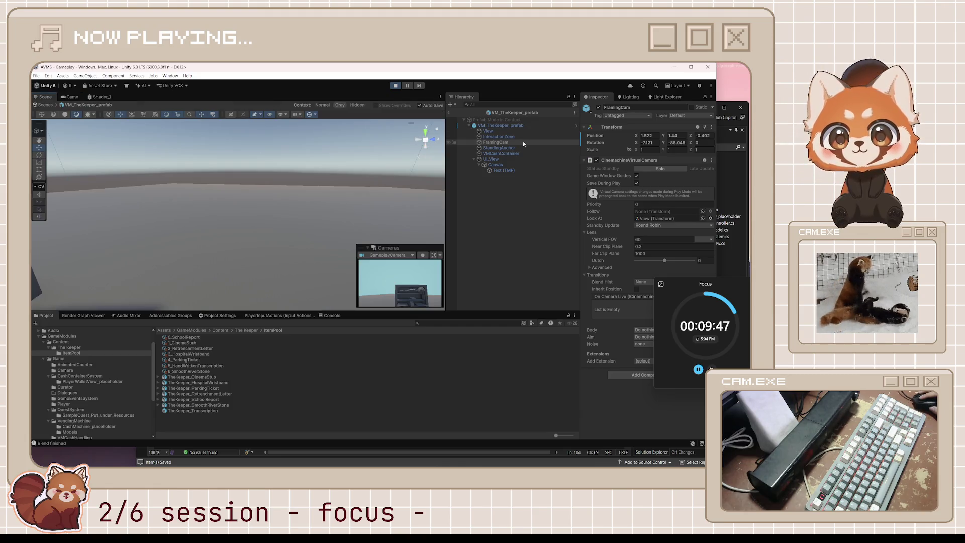
double_click(522, 143)
mouse_move(277, 218)
mouse_down()
mouse_move(260, 225)
mouse_move(362, 153)
mouse_up()
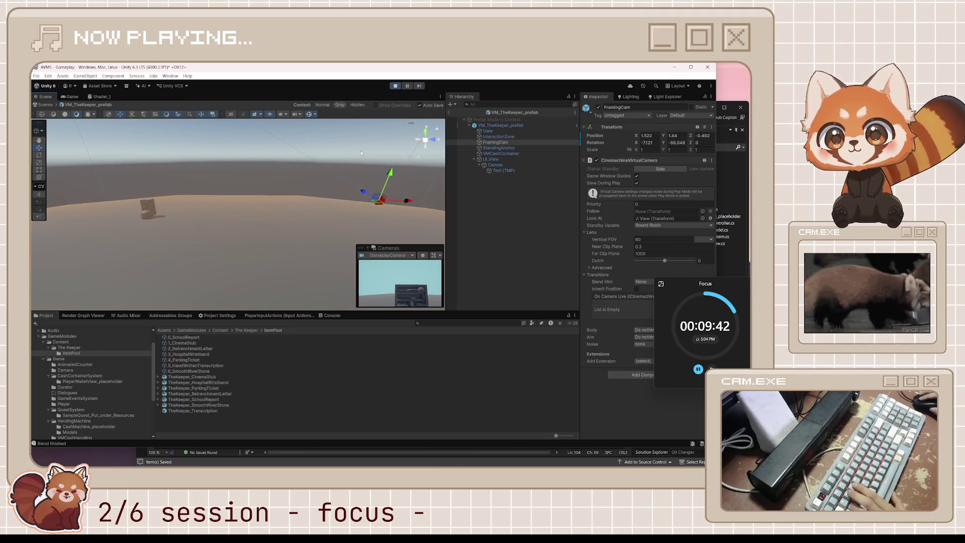
click(448, 113)
drag(313, 240, 324, 235)
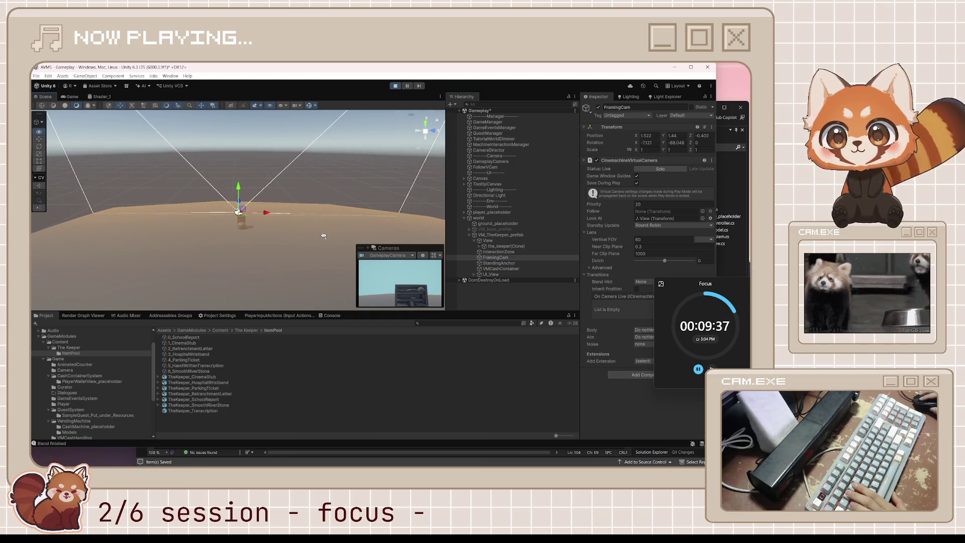
Frame FramingCam, turn it to about -87.7 Y rotation and slide it to X 0.73
scroll(323, 235, down, 3)
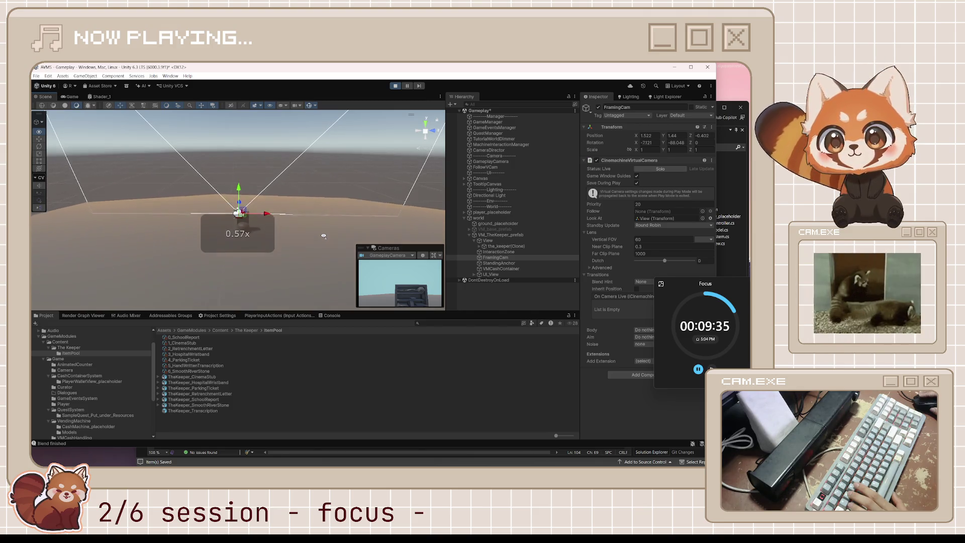
key(f)
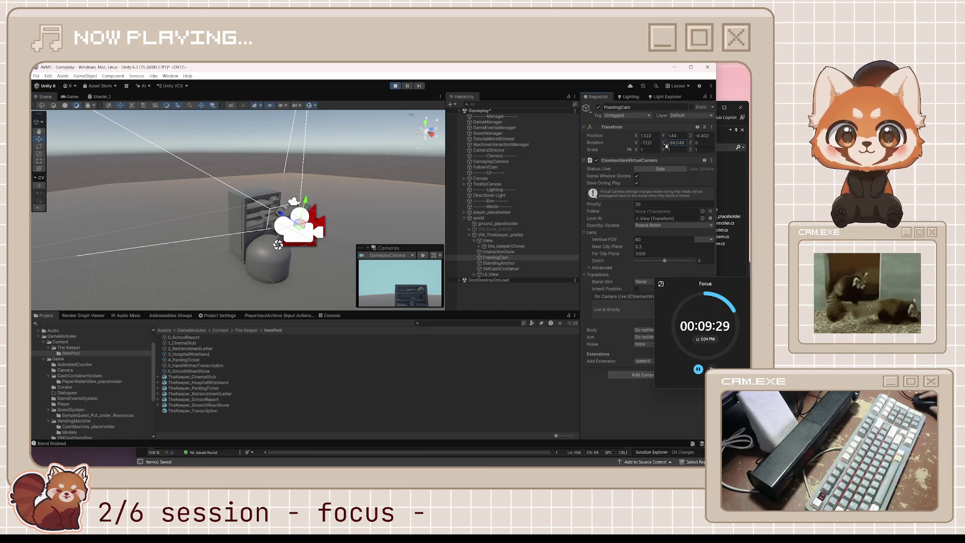
drag(665, 146, 640, 143)
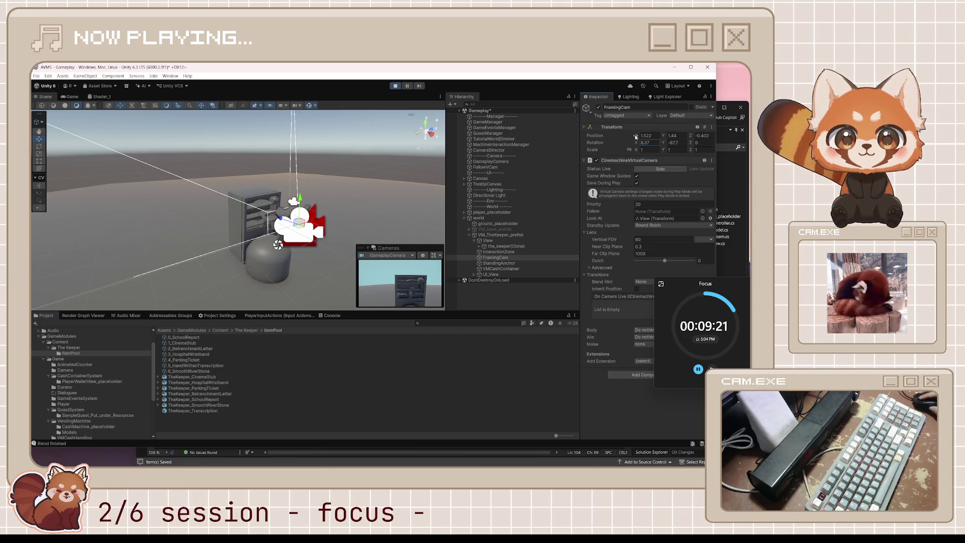
drag(636, 137, 631, 136)
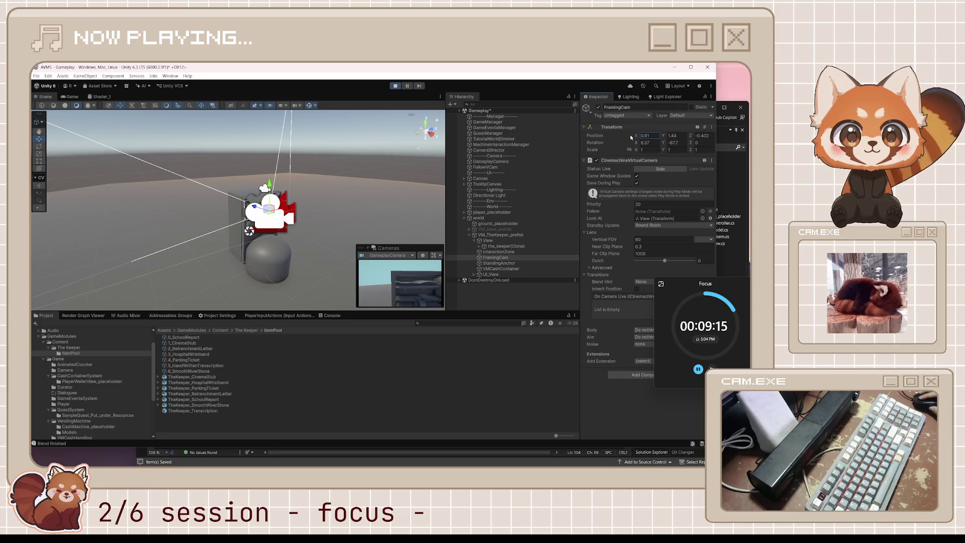
Lower FramingCam to Y 1.3, set Position Z to -0.1 and Position X to about 1
click(663, 136)
drag(663, 137, 651, 135)
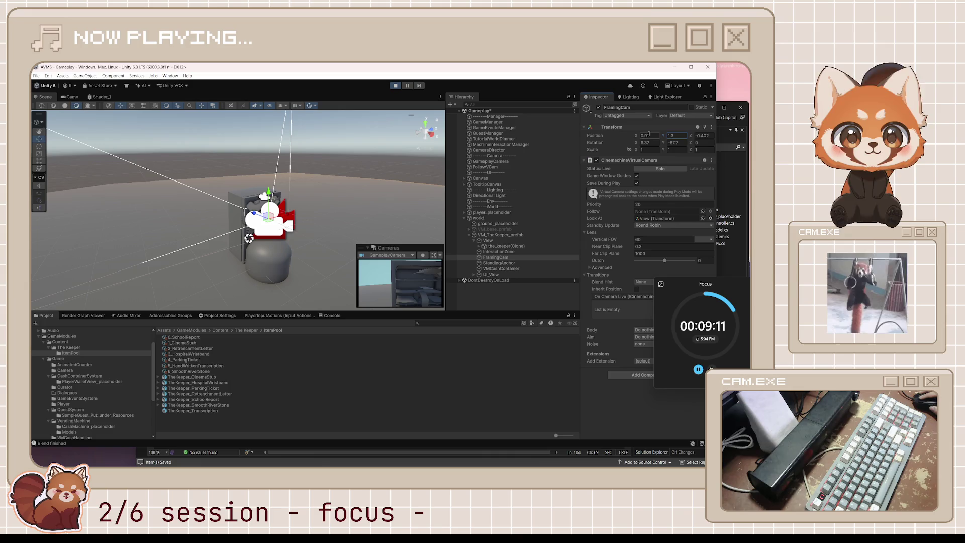
click(691, 139)
text(-0.1)
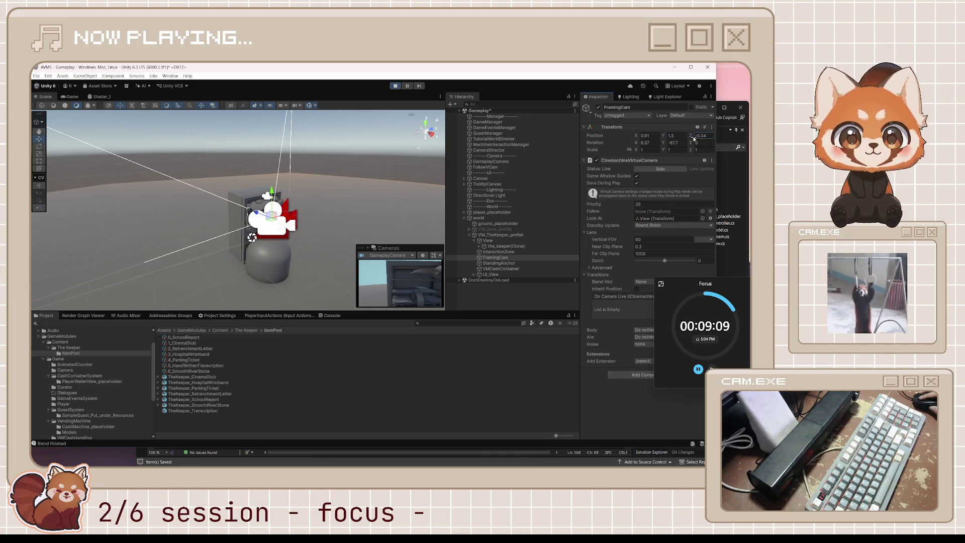
click(635, 138)
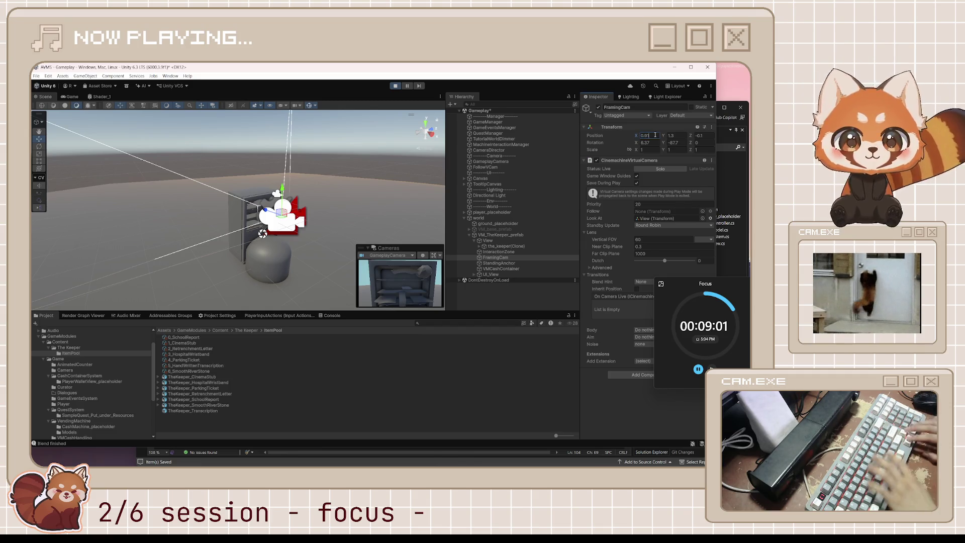
text(0.90)
key(BackSpace)
key(BackSpace)
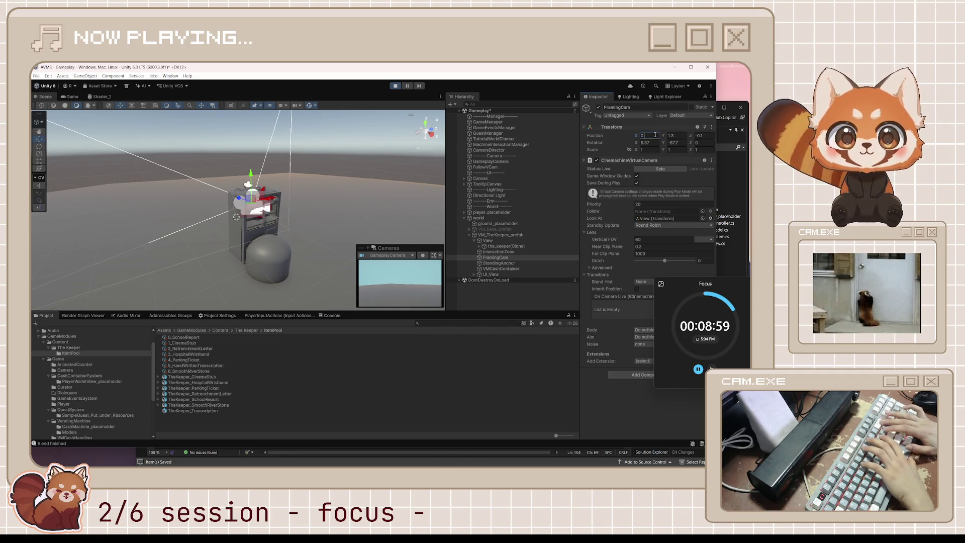
text(8)
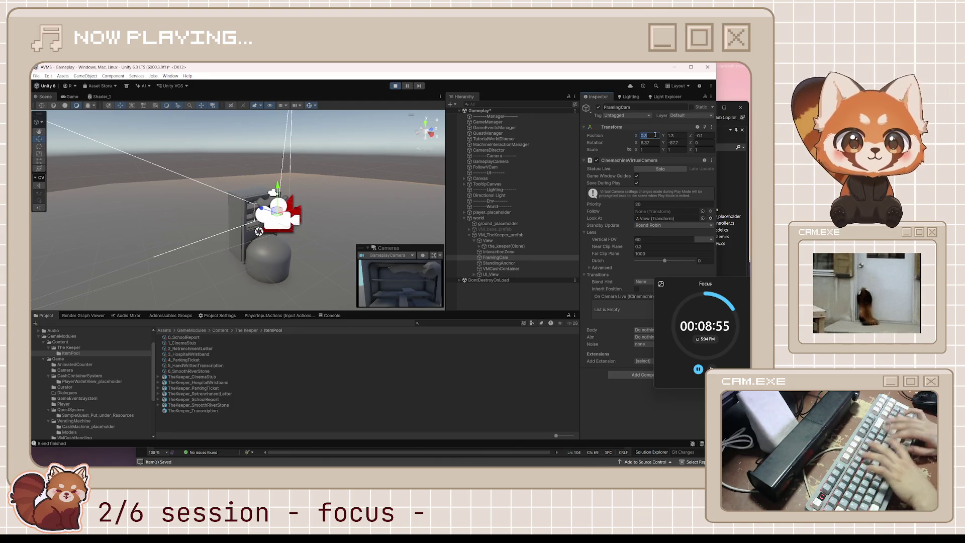
text(0.9)
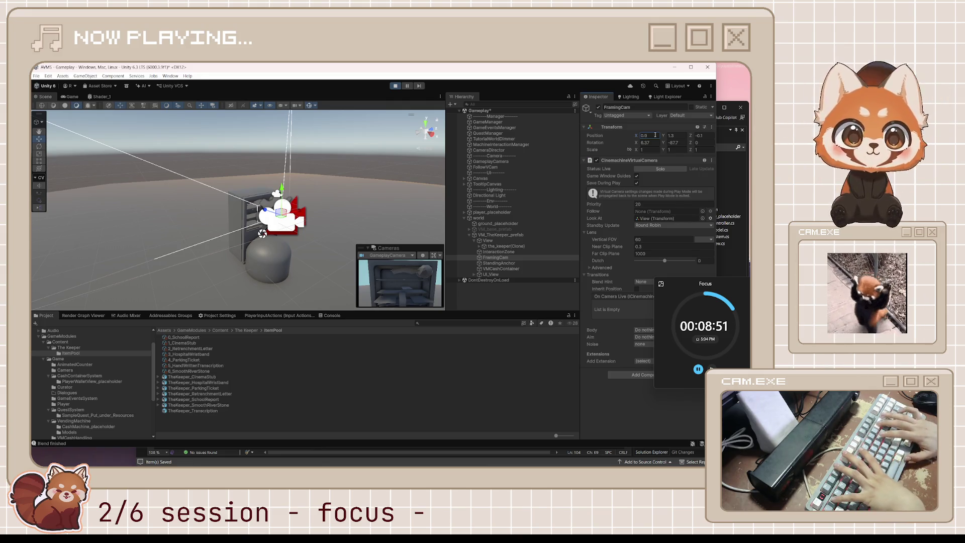
text(1)
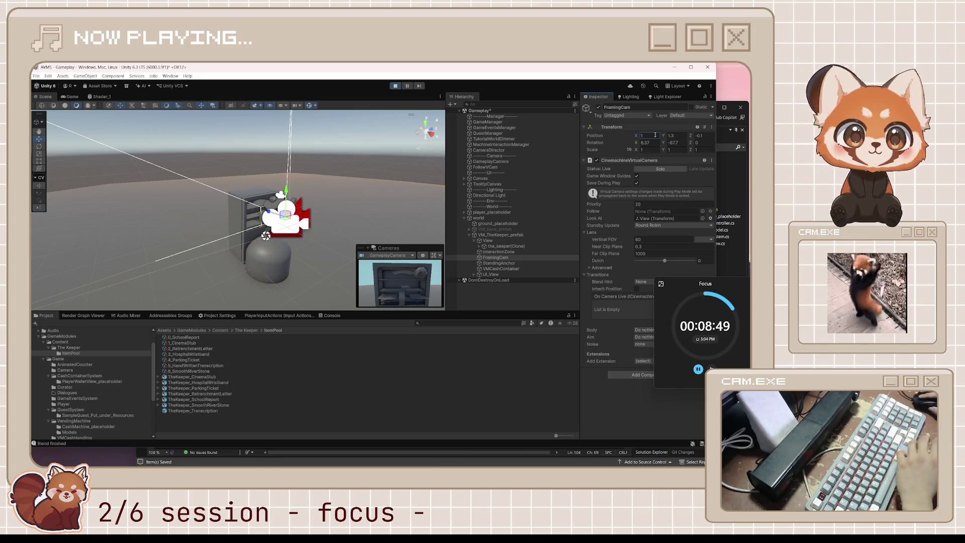
Set FramingCam's Position Y to 1.25 and snip its Transform values with Win+Shift+S
click(682, 136)
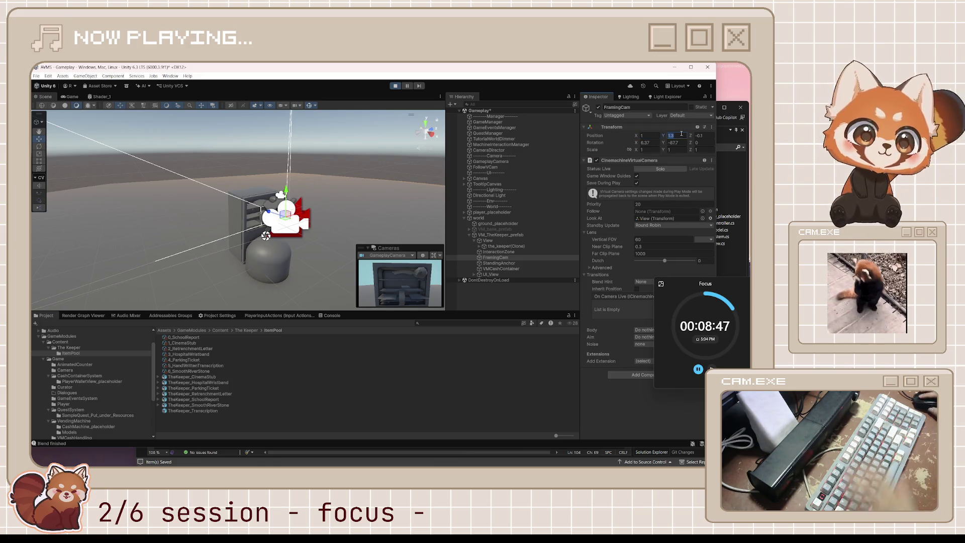
text(1.2)
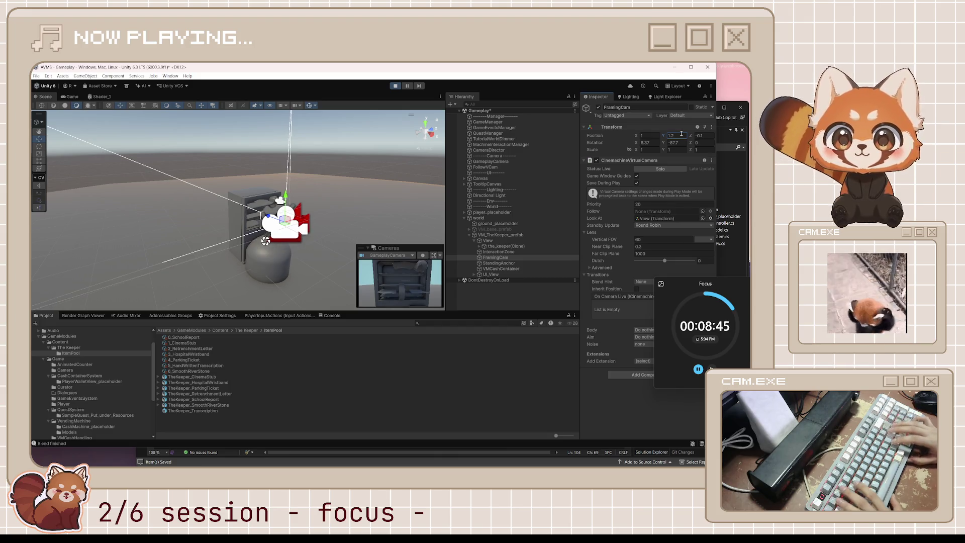
text(1.3)
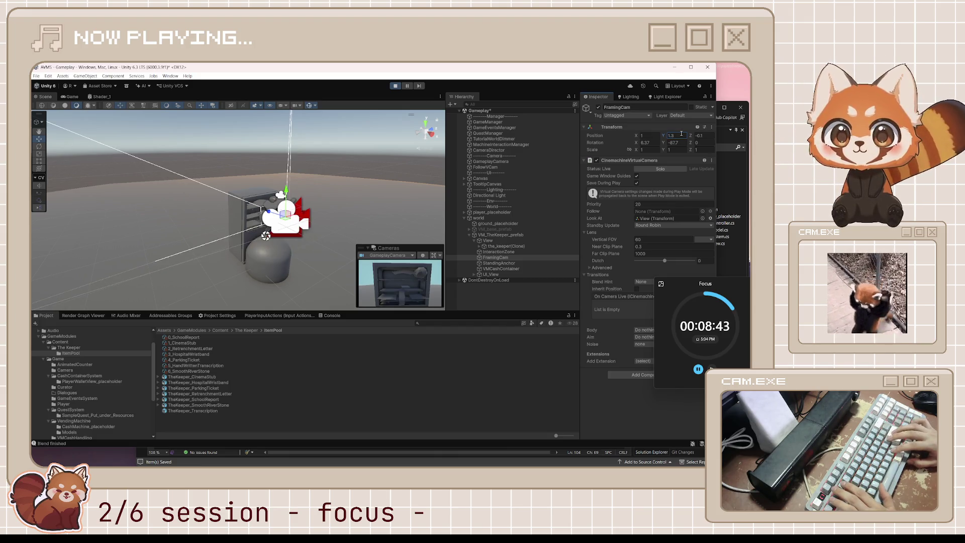
text(1.2)
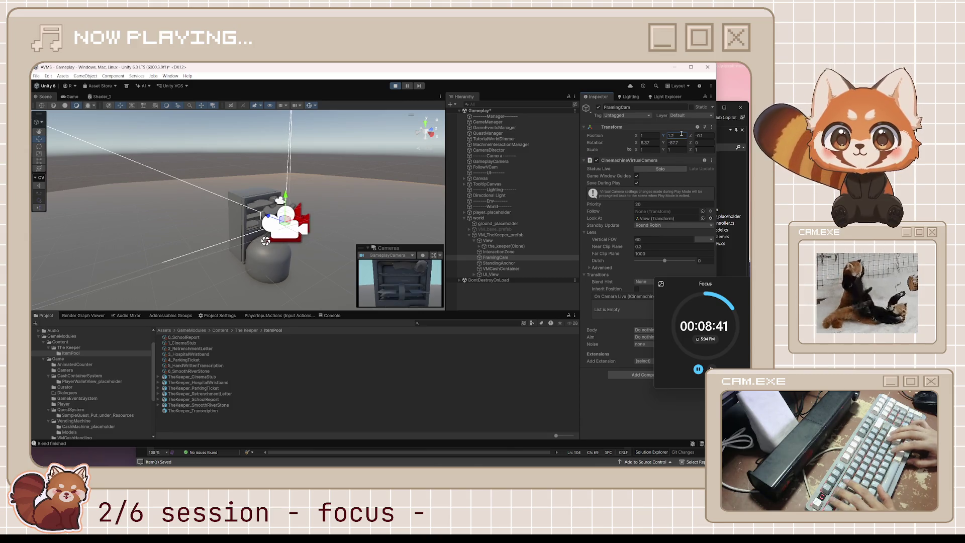
text(1.25)
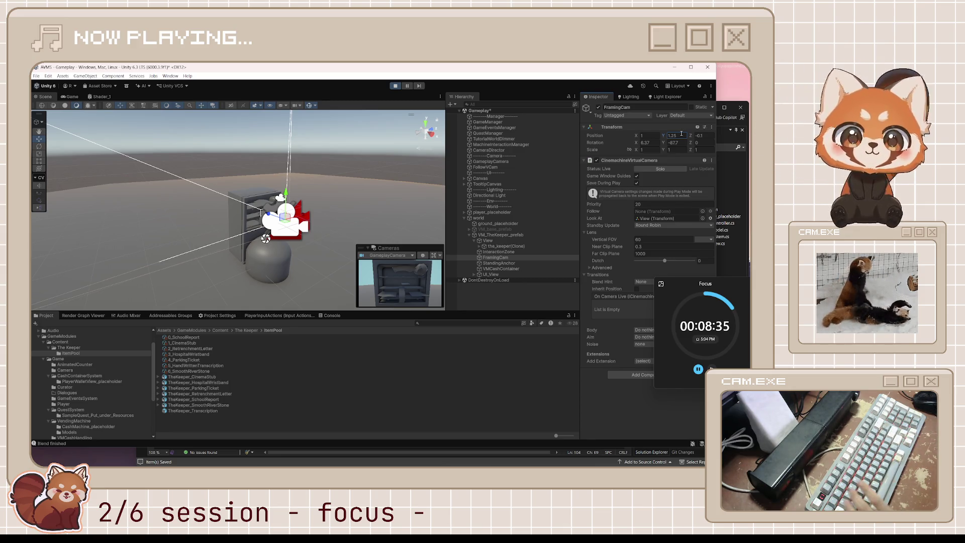
key(super+shift+s)
drag(578, 120, 725, 164)
Finish the Transform snip, open it in Snipping Tool, then stop play mode in Unity
click(576, 179)
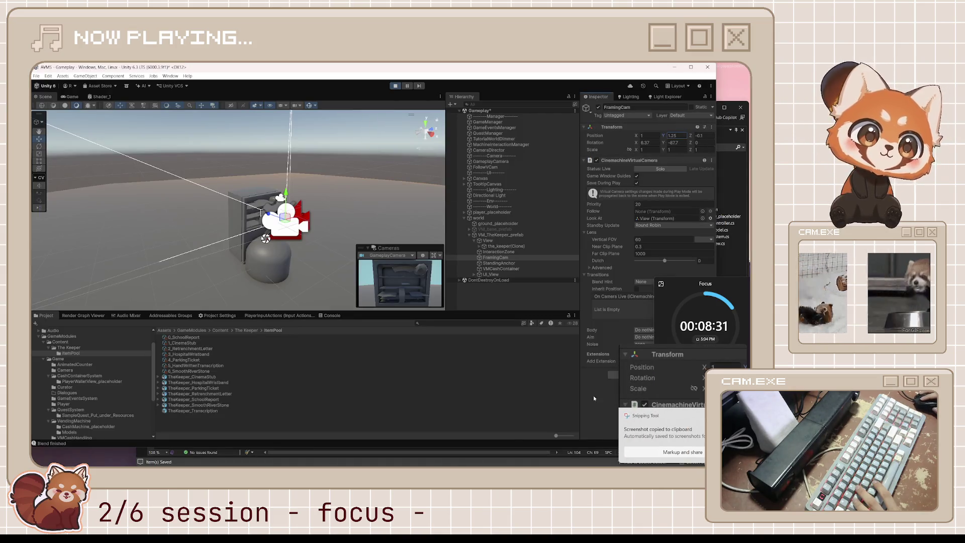
click(653, 427)
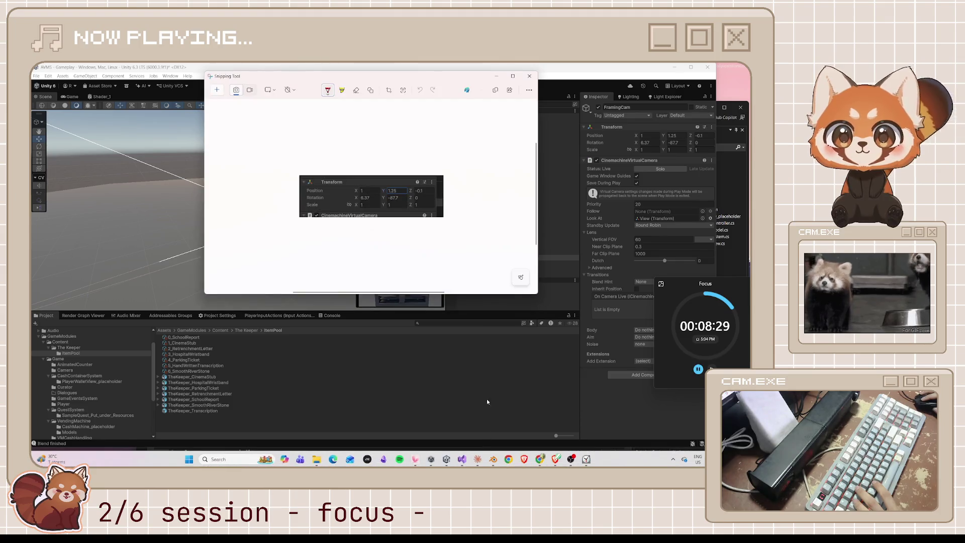
click(574, 418)
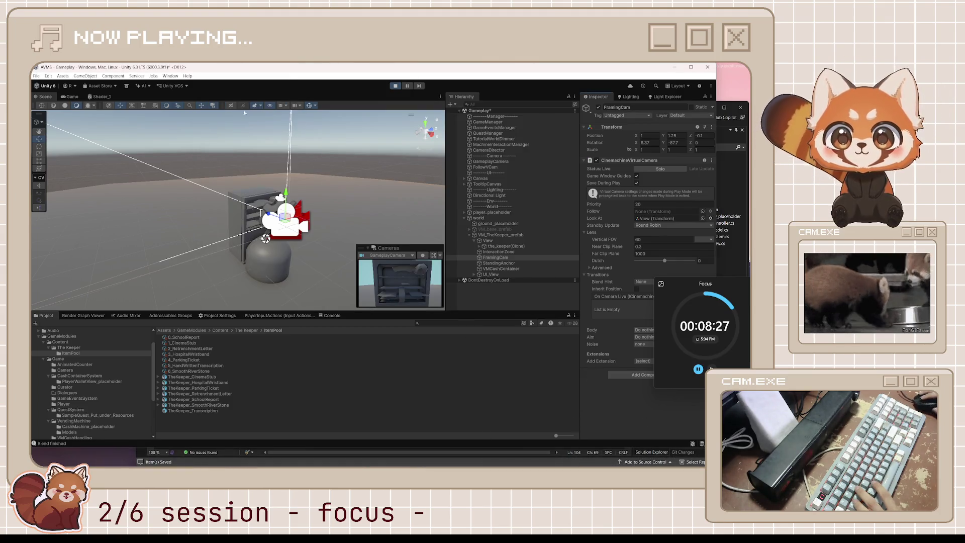
click(396, 85)
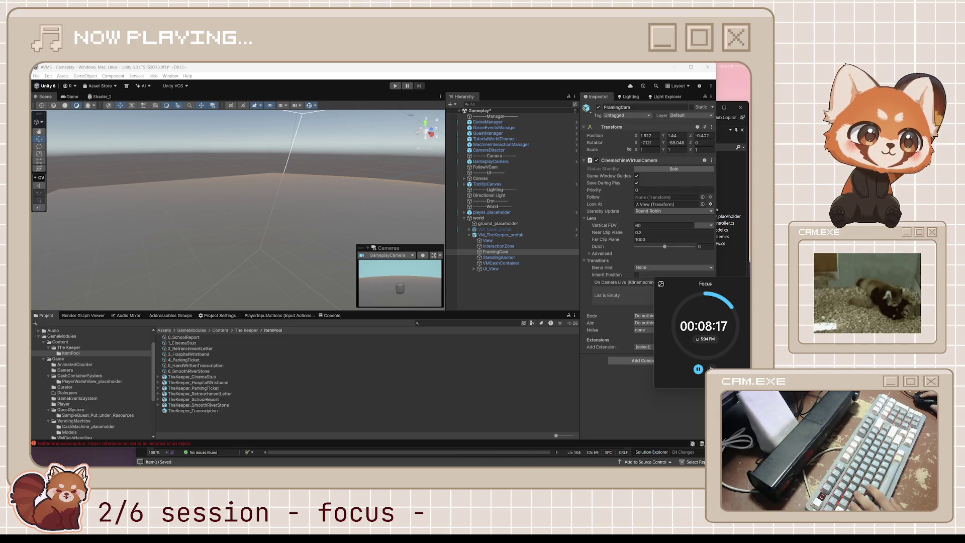
Enter Prefab Mode on VM_TheKeeper_prefab and select its FramingCam child
click(333, 411)
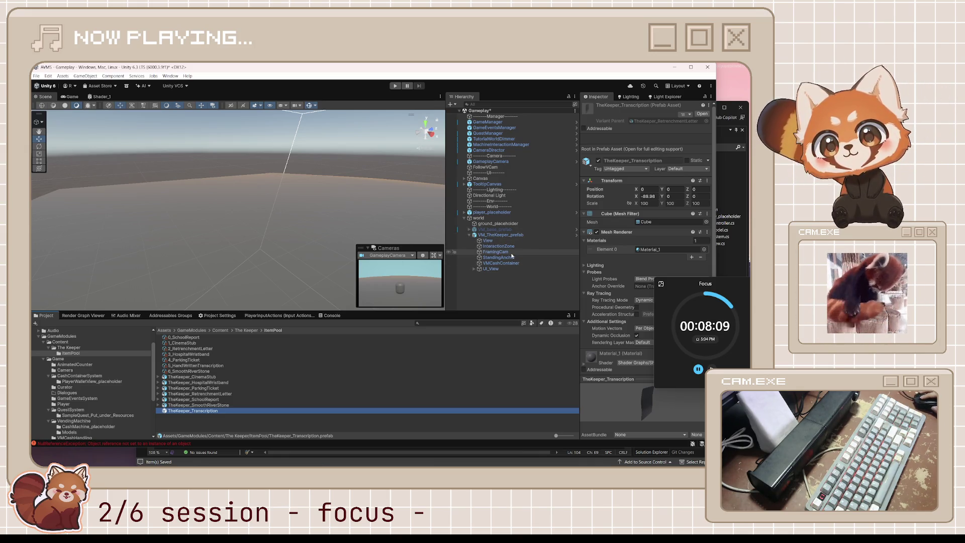
click(574, 235)
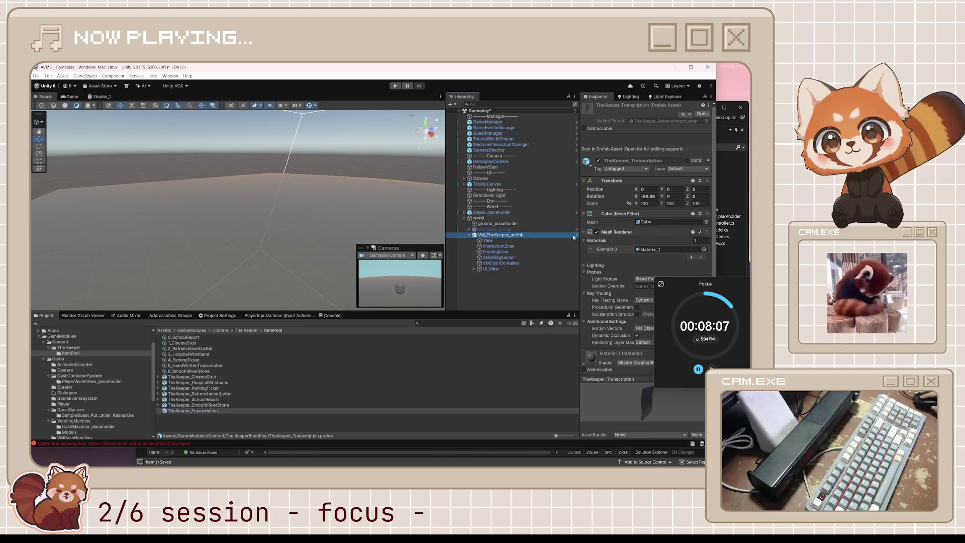
click(576, 236)
click(553, 142)
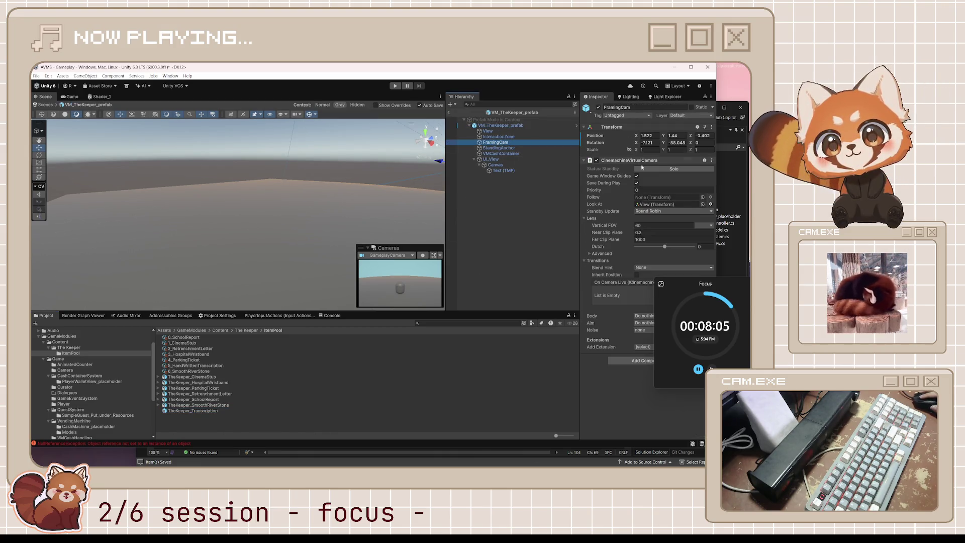
Using the saved screenshot, set FramingCam position to 1, 1.25, -0.1 and rotation X 6.37, Y -87
key(alt+Tab)
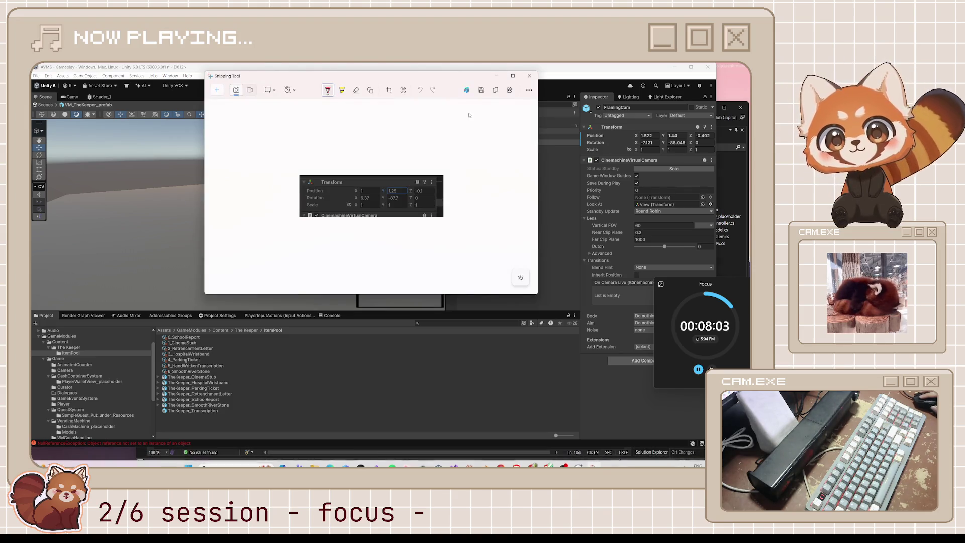
key(alt+Tab)
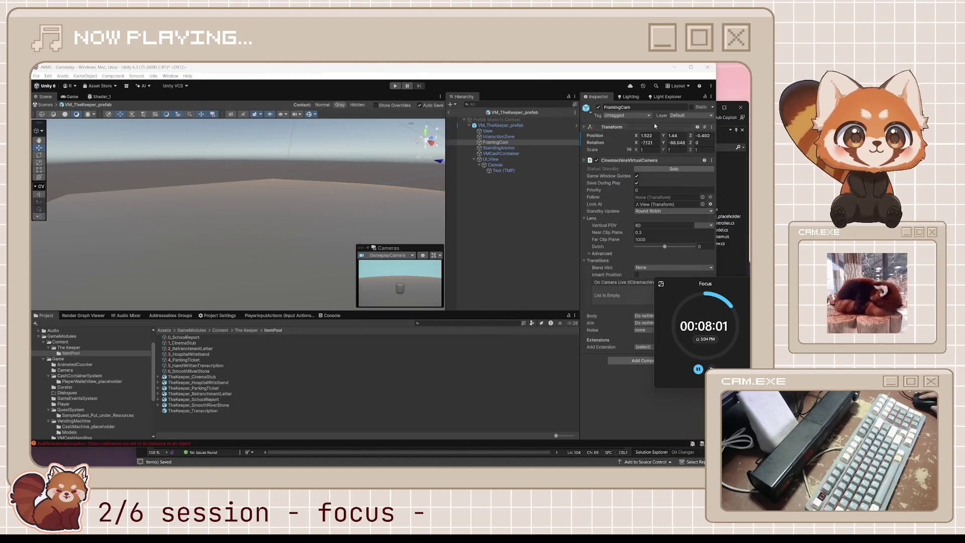
click(649, 136)
text(1)
key(Tab)
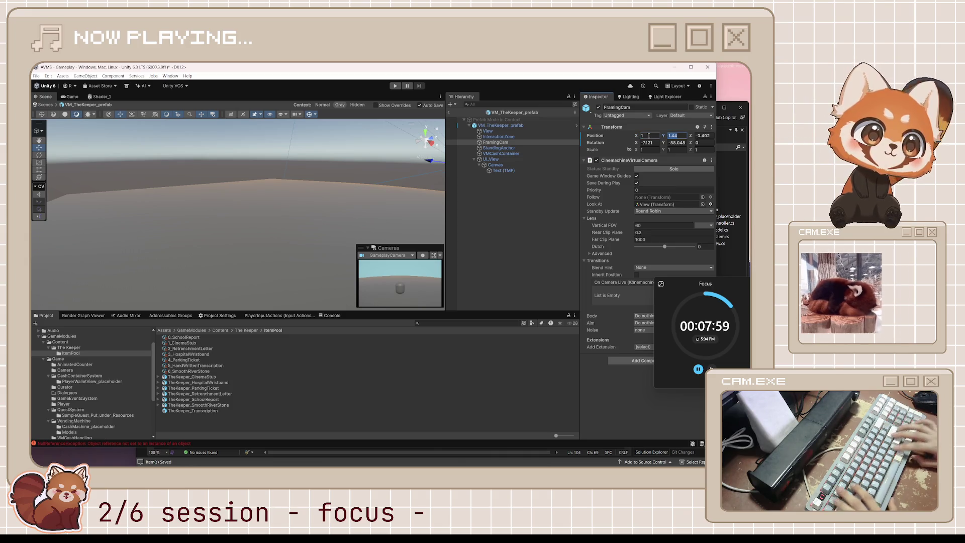
text(1.25)
key(Tab)
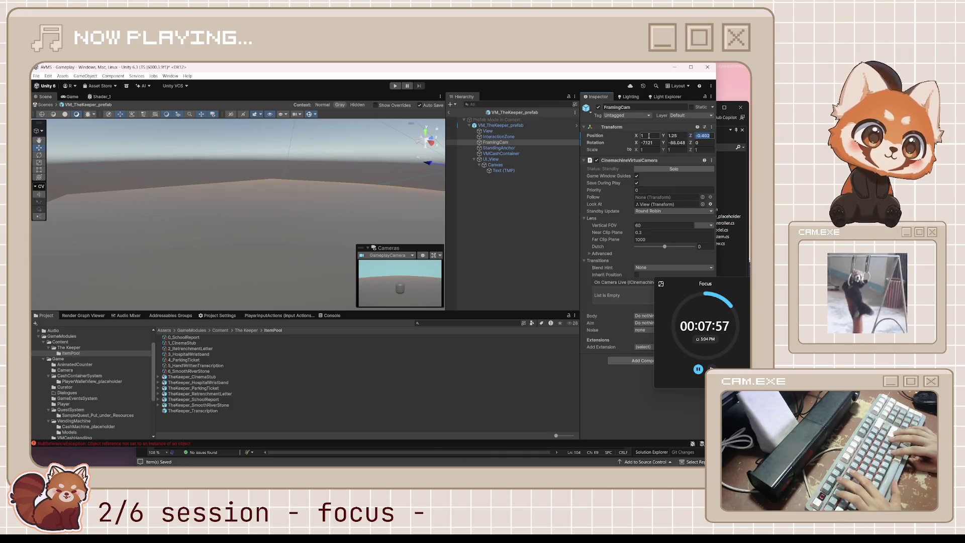
text(-0.1)
key(Tab)
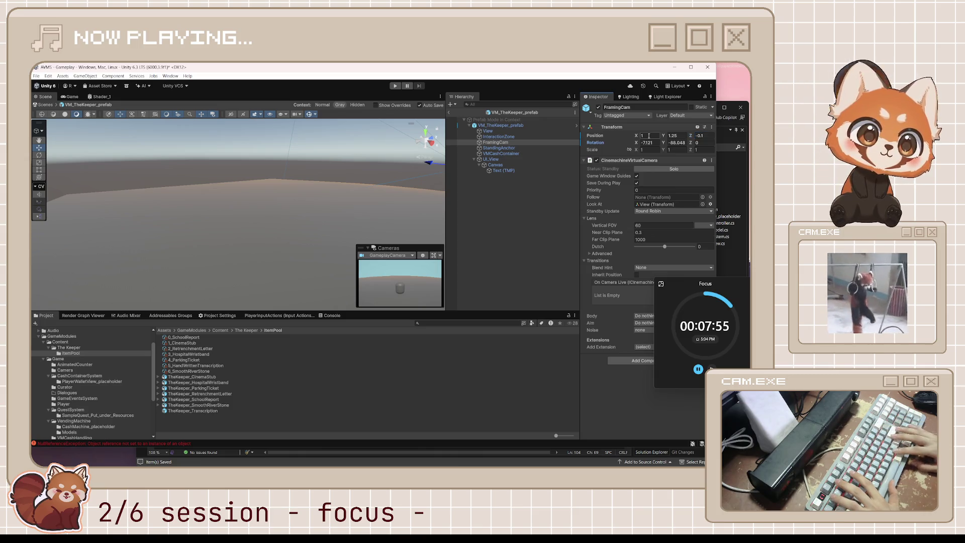
text(6)
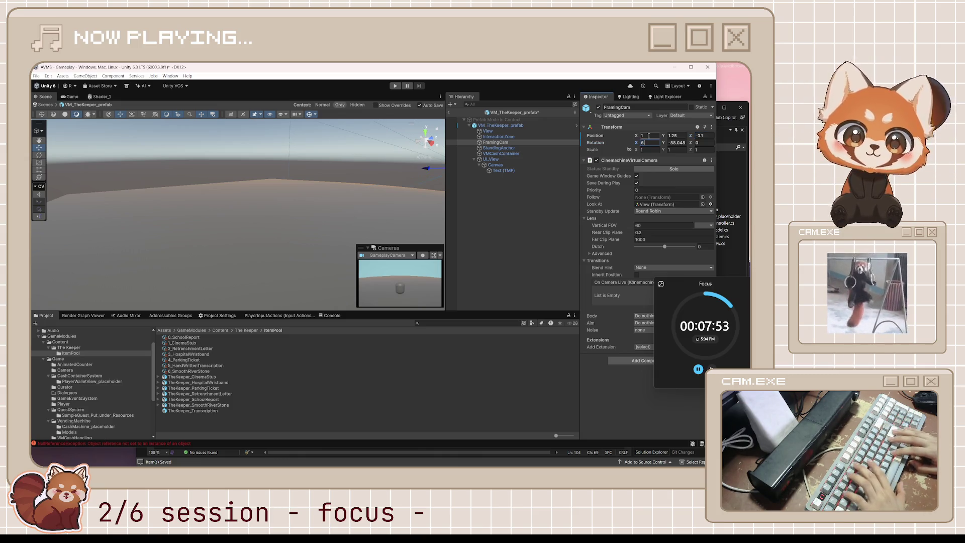
text(.37)
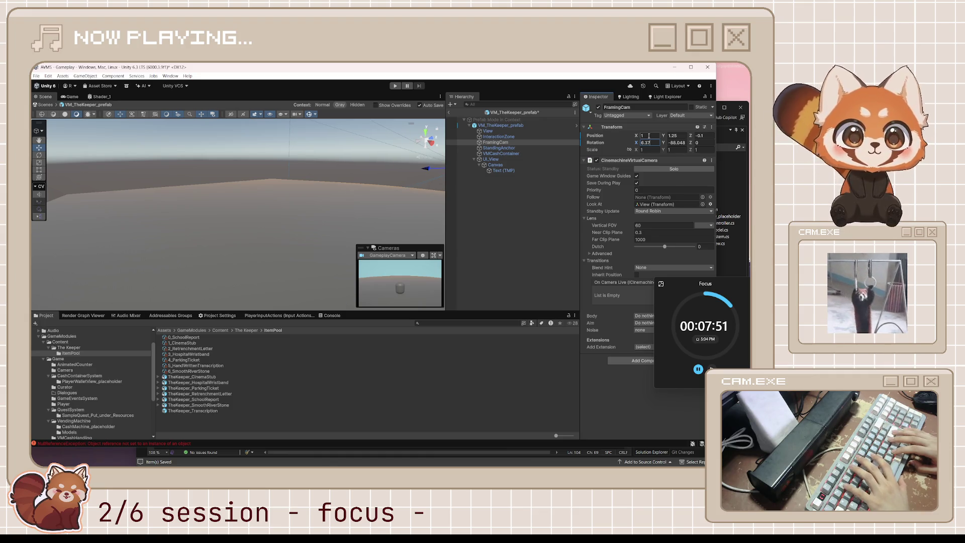
key(Tab)
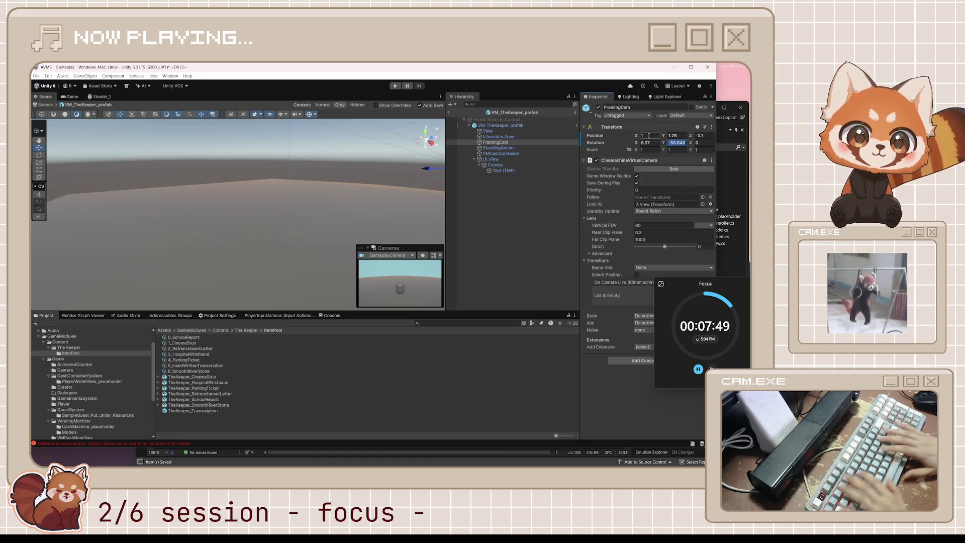
text(-87)
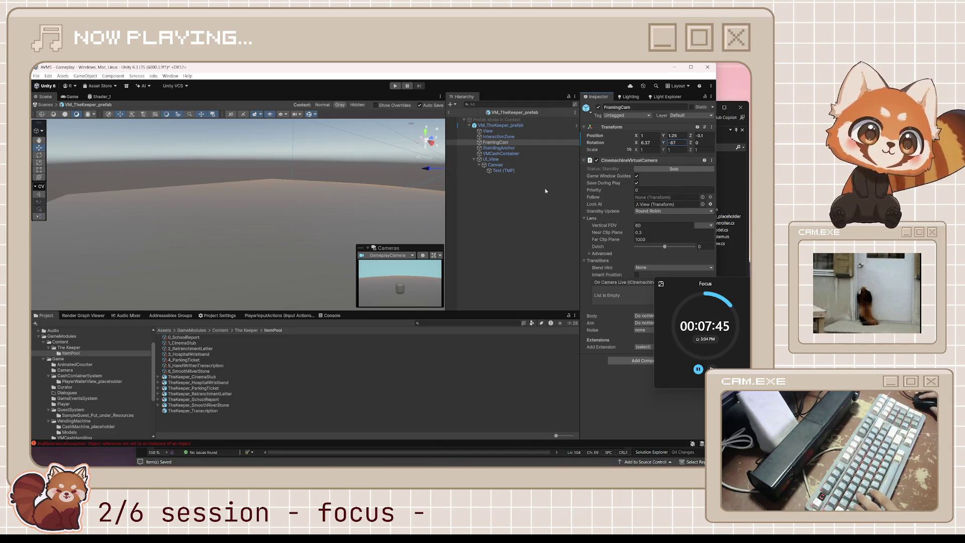
Exit Prefab Mode to the Gameplay scene and select FramingCam there
click(455, 121)
click(450, 113)
click(511, 252)
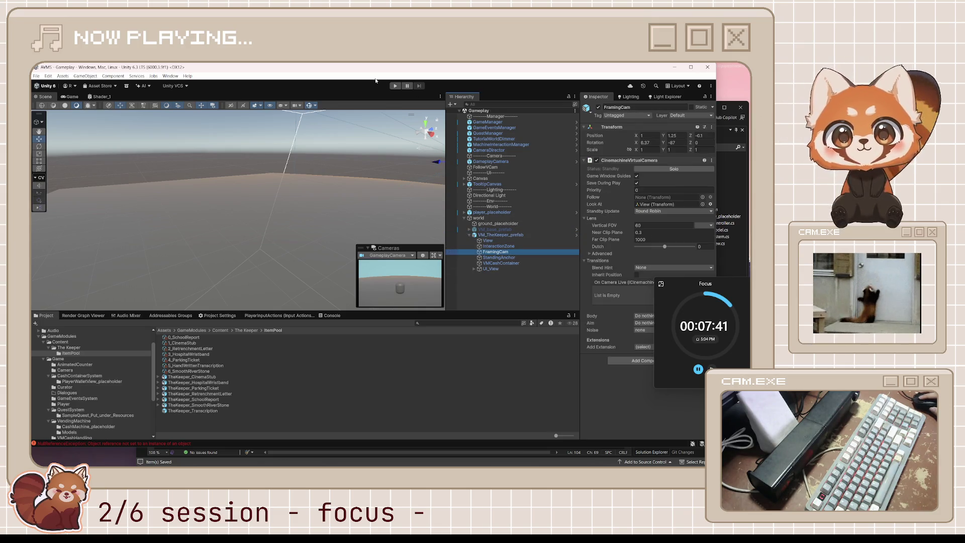
Enter play mode, walk the player forward with W, and press E at the vending machine
click(394, 86)
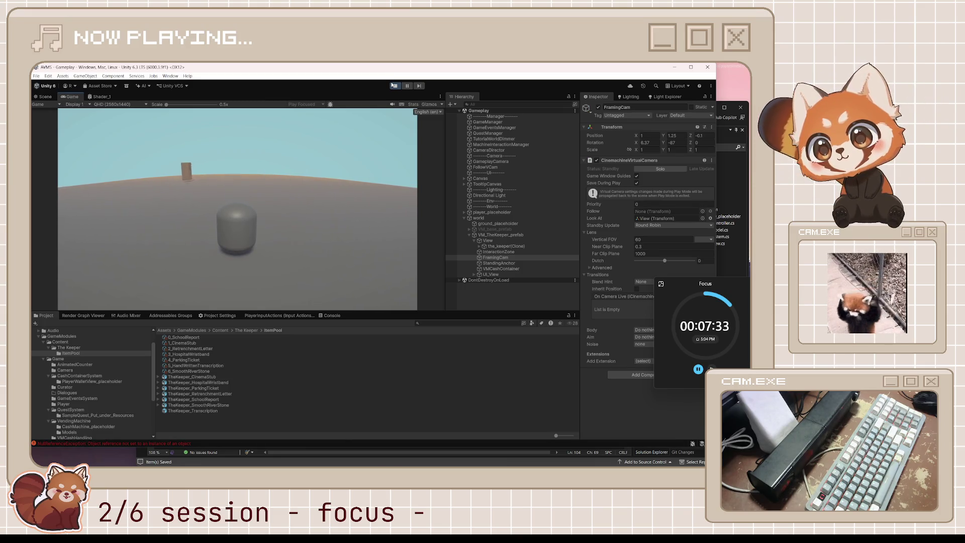
key(w)
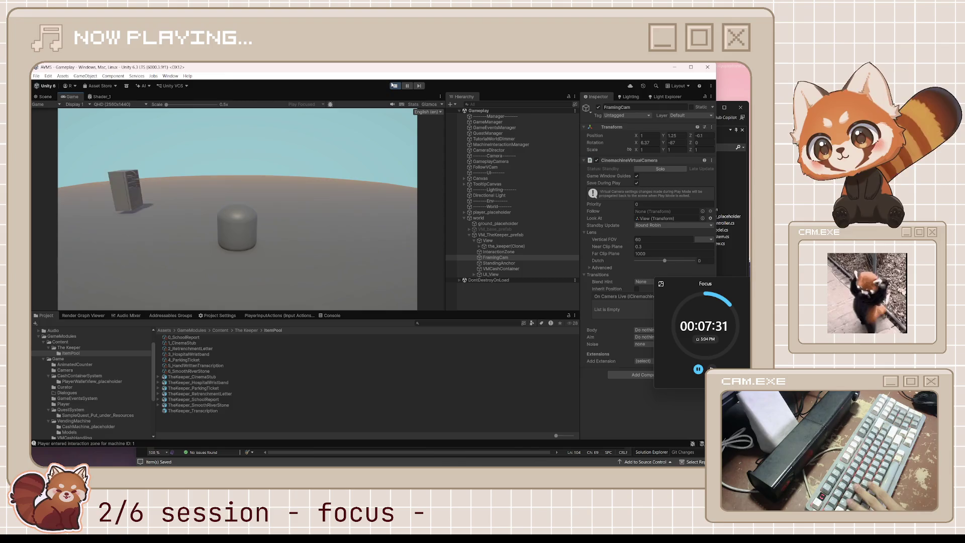
key(e)
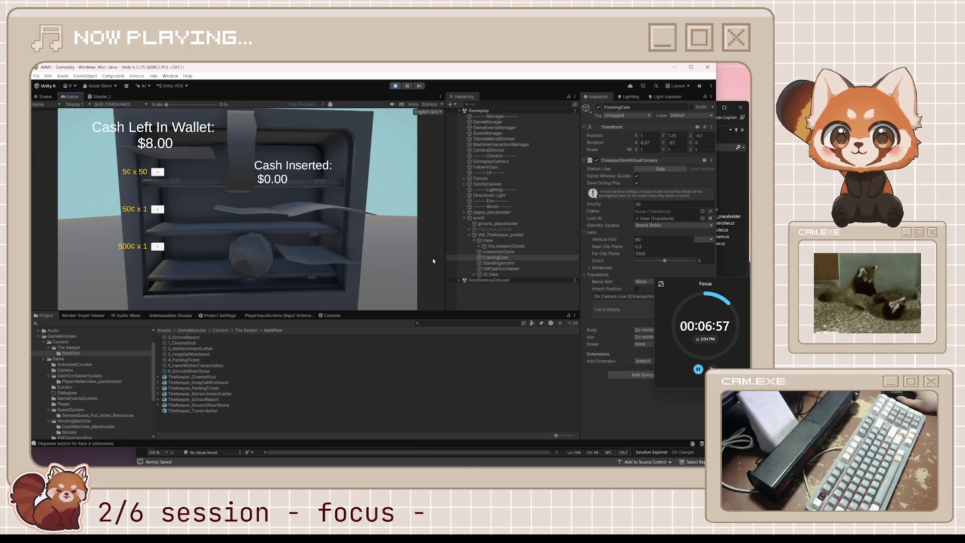
Expand the machine's View group and select button_1_location (8), then button_1_location (7)
click(474, 240)
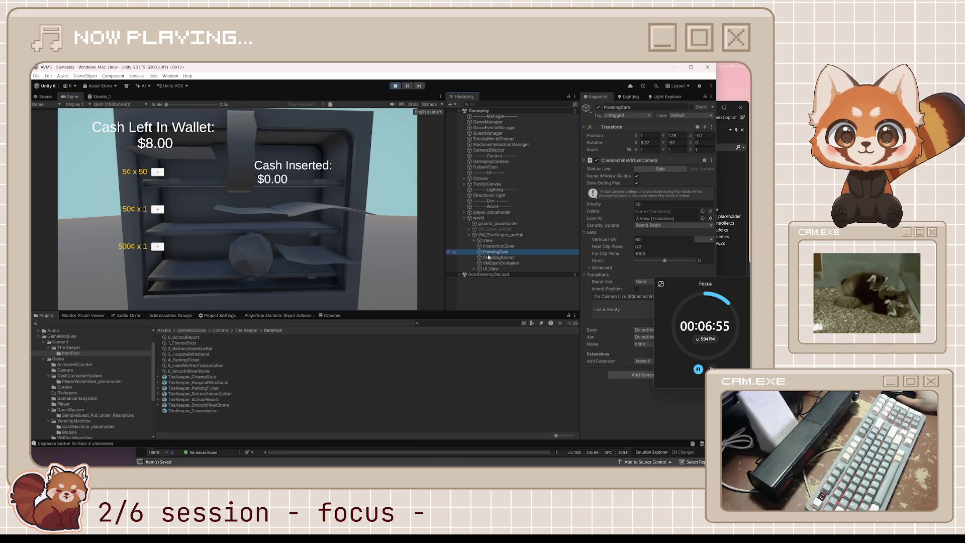
click(475, 241)
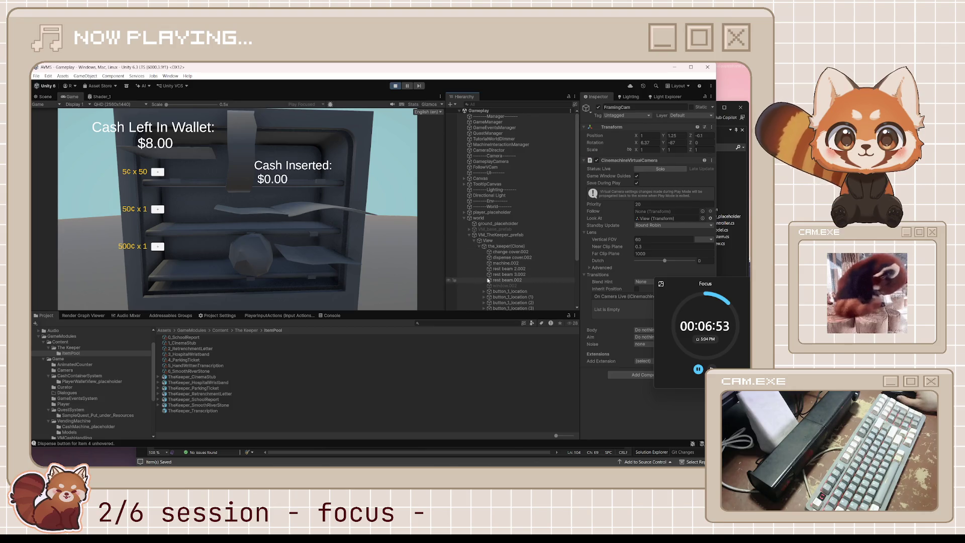
scroll(481, 252, down, 3)
scroll(489, 272, down, 1)
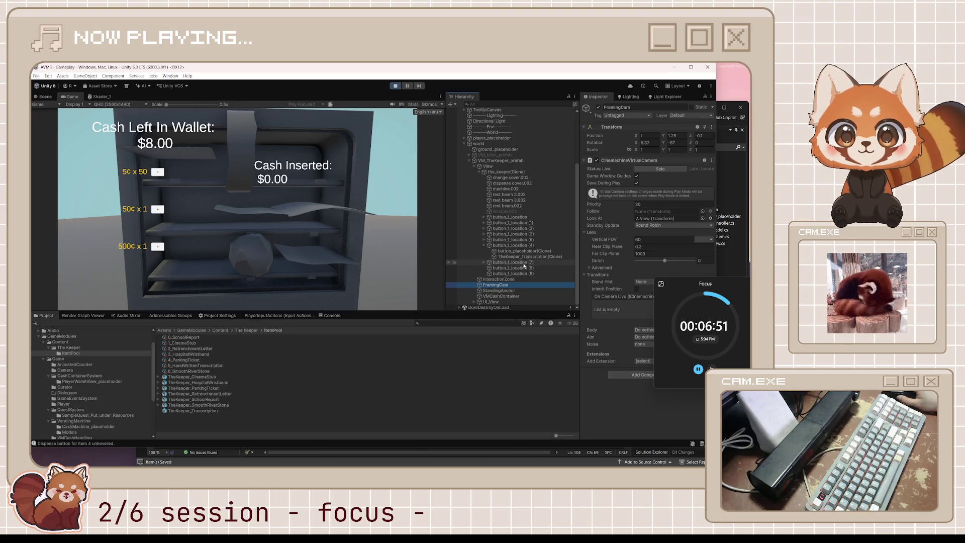
click(491, 273)
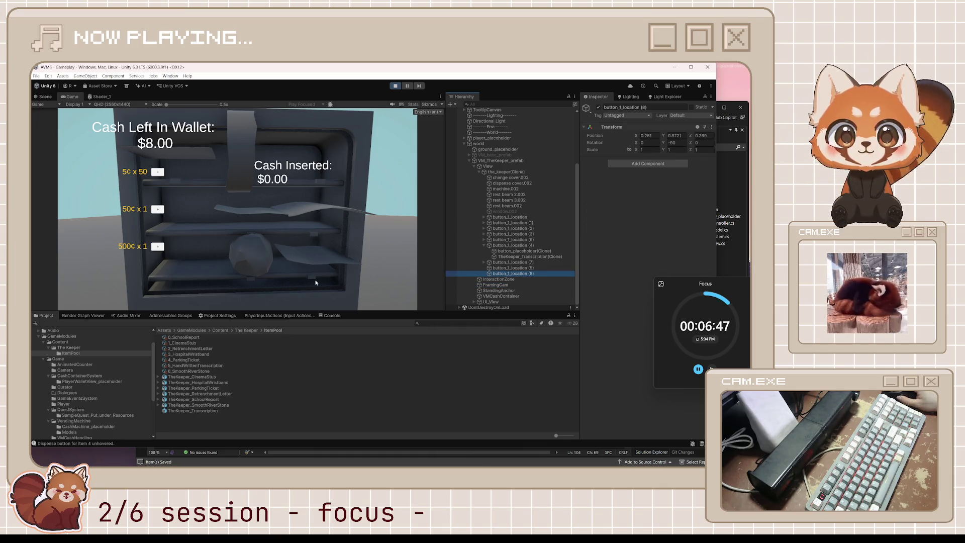
key(Up)
key(Up)
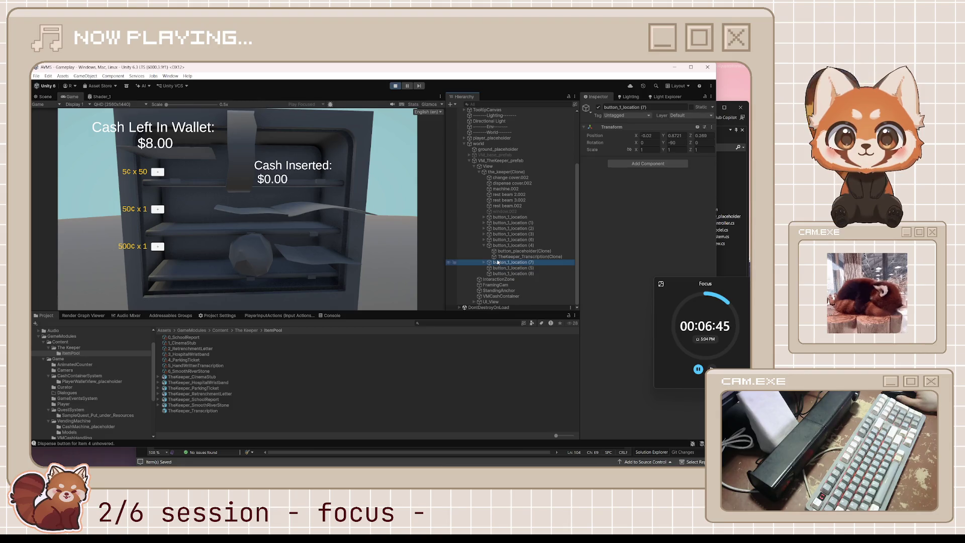
Frame button_1_location (7) in the Scene view and select its spawned SmoothRiverStone clone and parent
click(44, 97)
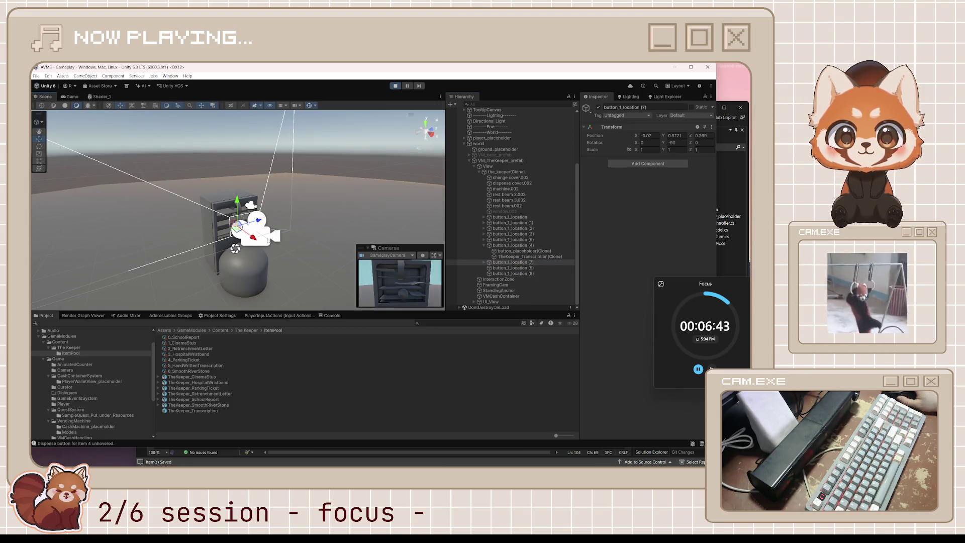
key(f)
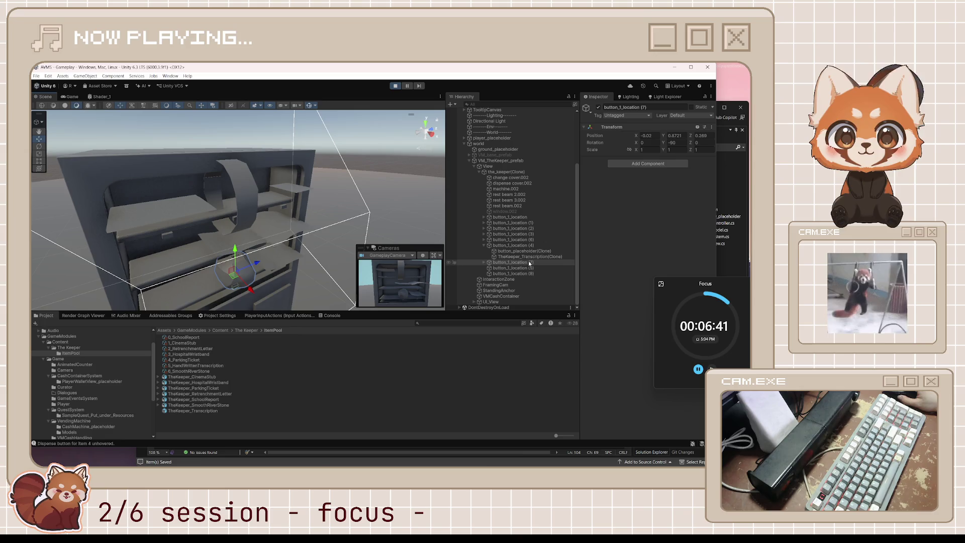
click(483, 263)
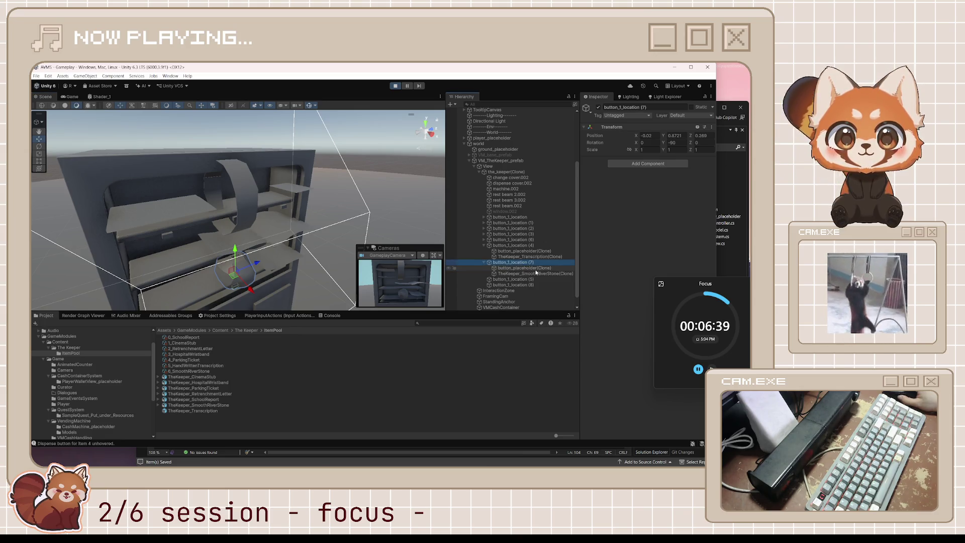
click(71, 96)
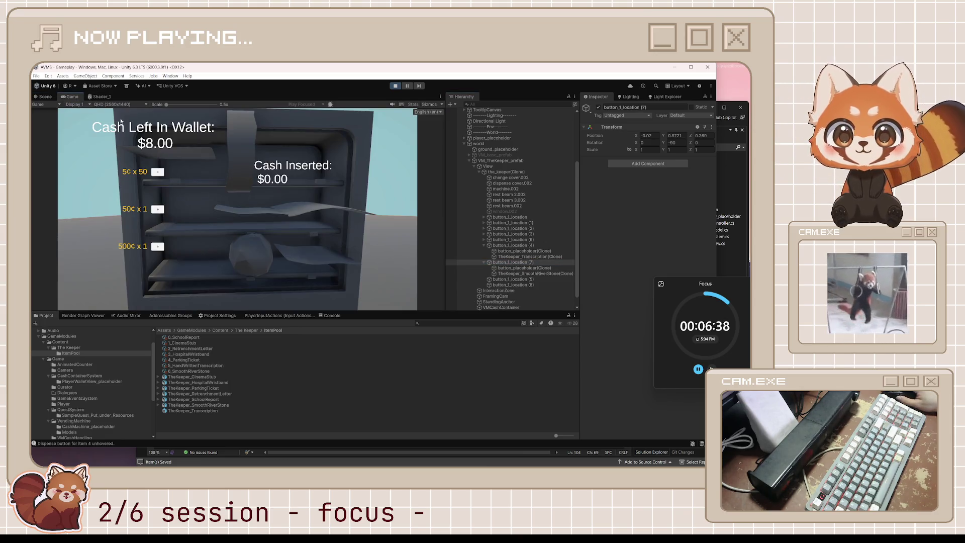
click(534, 274)
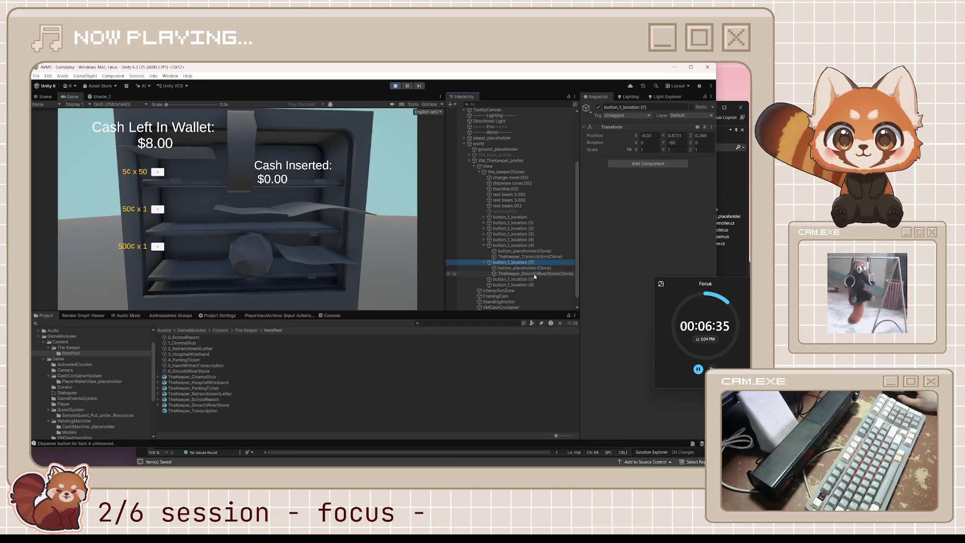
key(Left)
With the Console showing, press the dispense buttons for items 5, 1 and 4
click(248, 280)
click(330, 315)
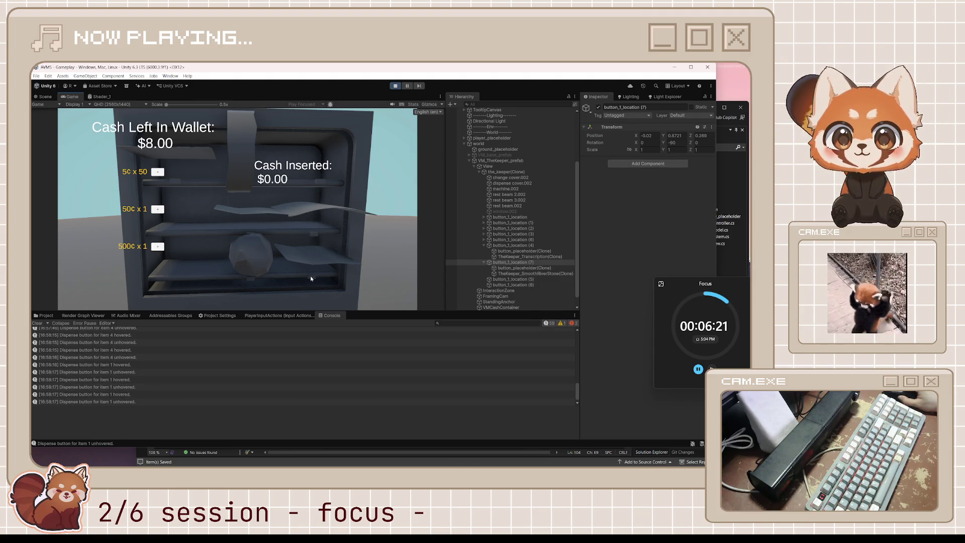
click(249, 234)
click(250, 234)
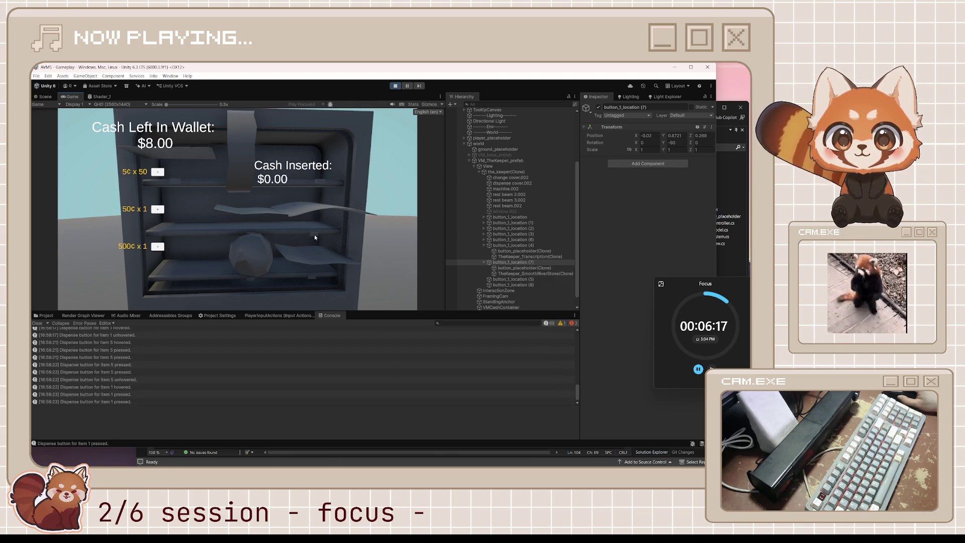
click(309, 180)
click(321, 184)
click(321, 184)
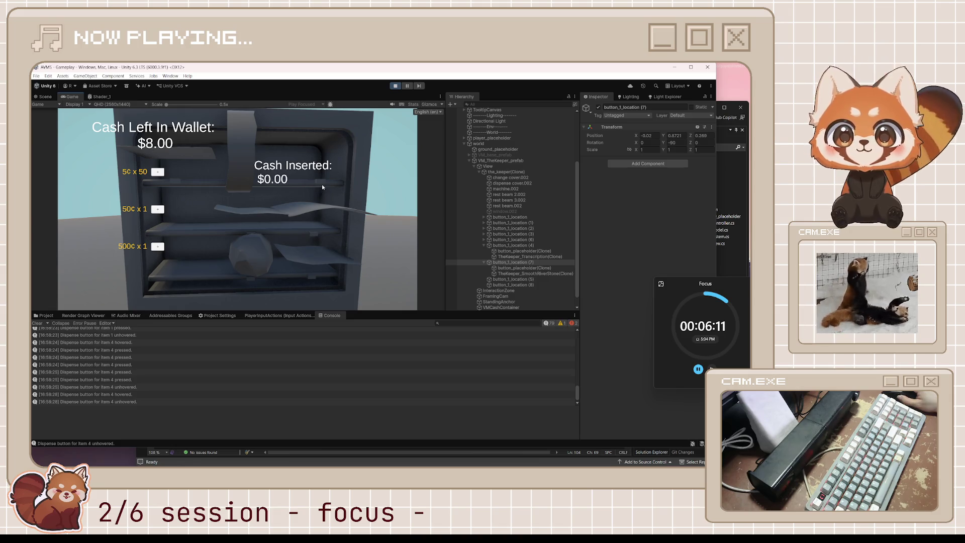
Select the TheKeeper_Transcription clone under button_1_location (4) and view it in the Scene
click(525, 246)
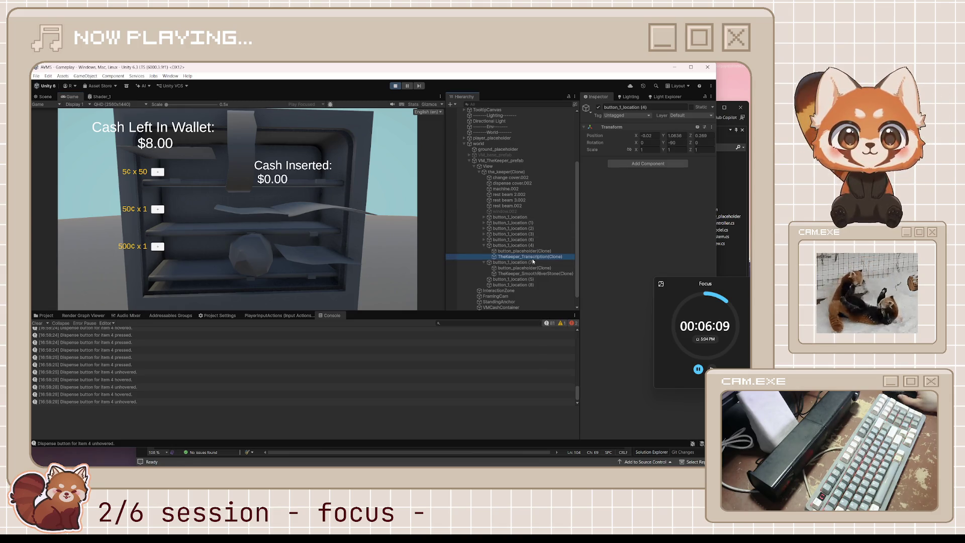
click(533, 257)
click(38, 96)
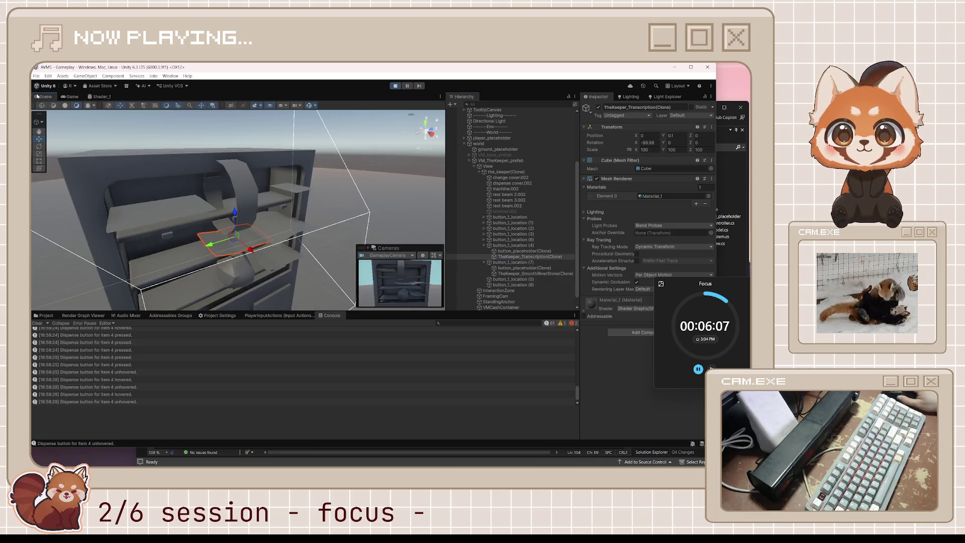
Select the spawned ParkingTicket item and its parent button location in the Scene view
click(295, 194)
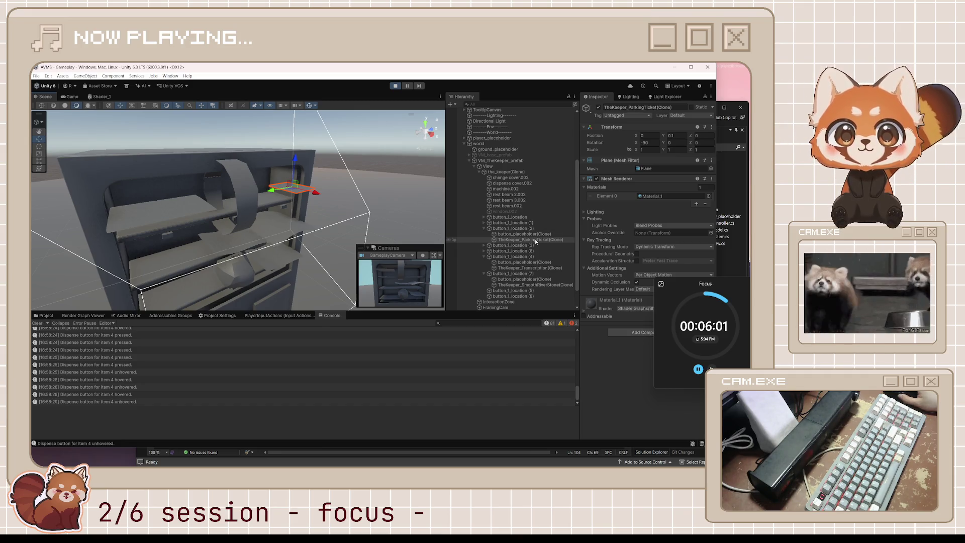
click(473, 228)
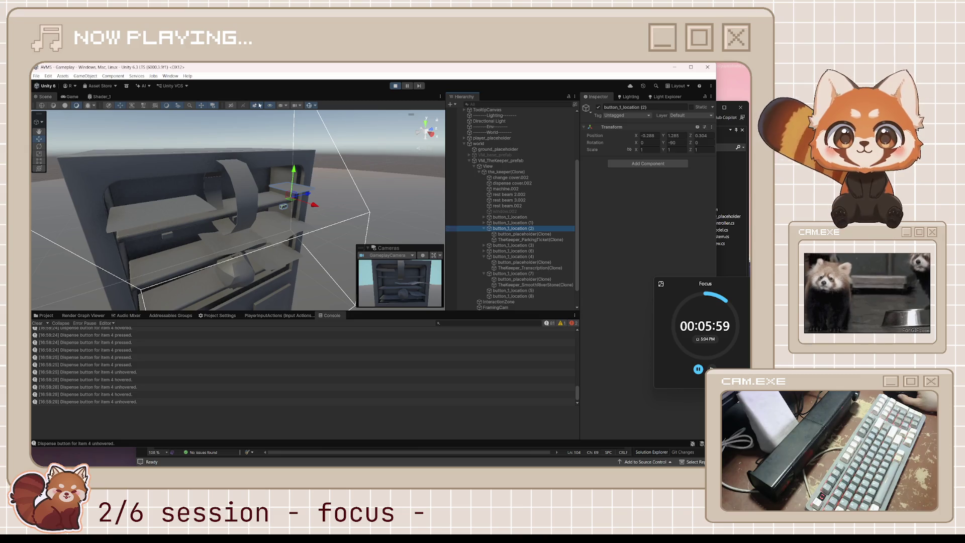
click(65, 96)
Dispense item 0 three times, then inspect the SchoolReport and HospitalWristband items and the dispense logs
click(174, 180)
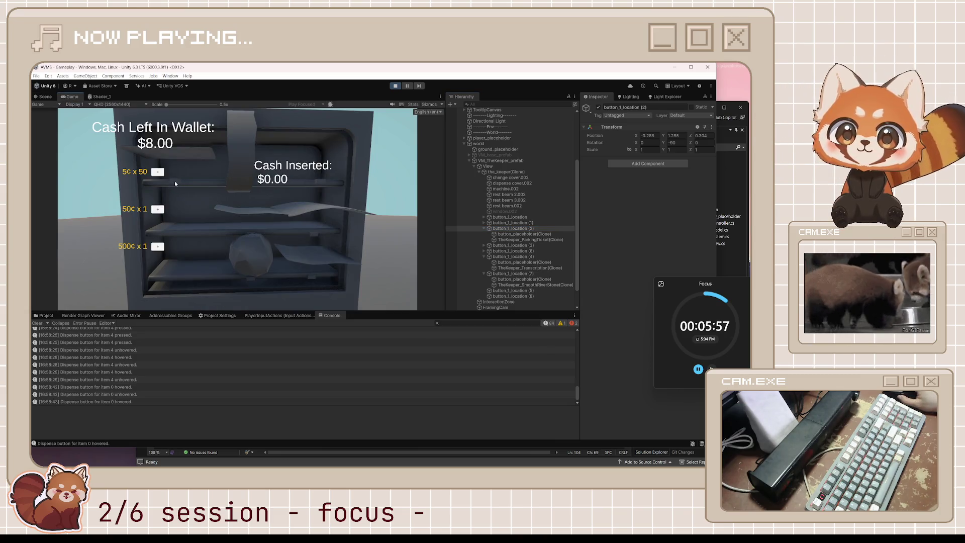
click(174, 180)
click(174, 180)
click(174, 180)
click(174, 180)
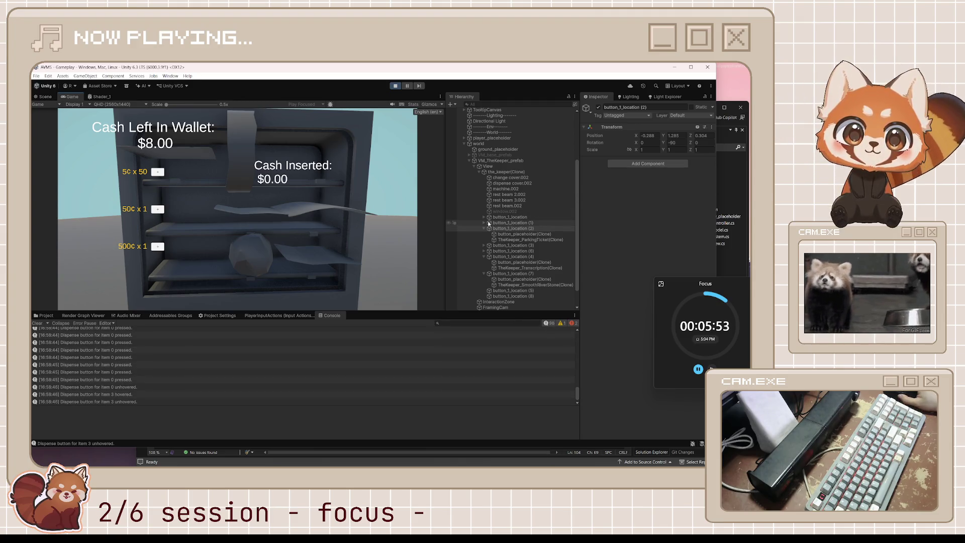
click(45, 96)
click(172, 210)
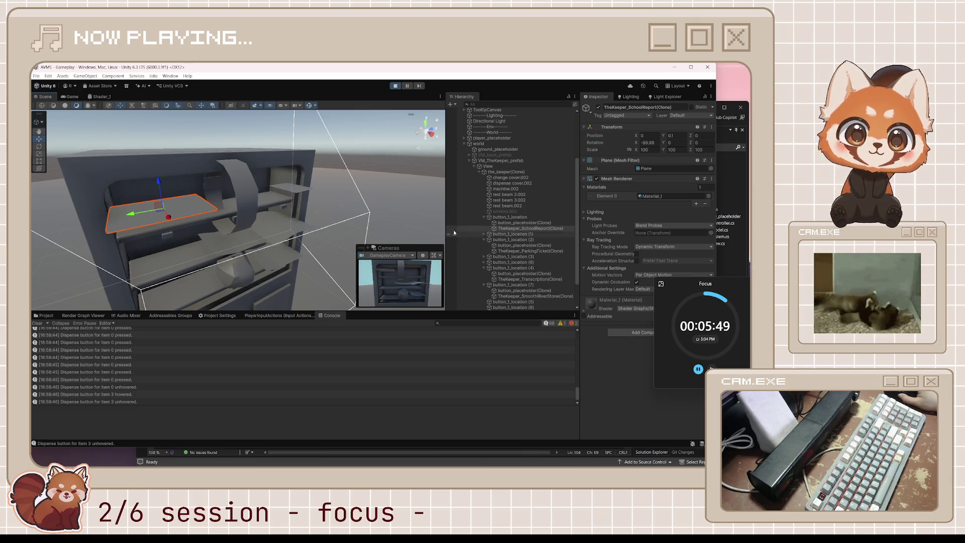
click(255, 196)
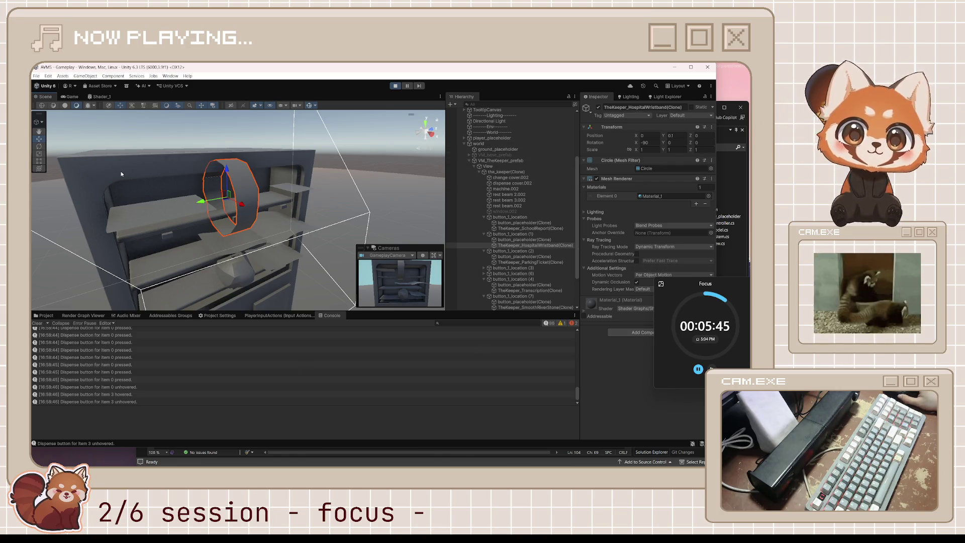
click(45, 316)
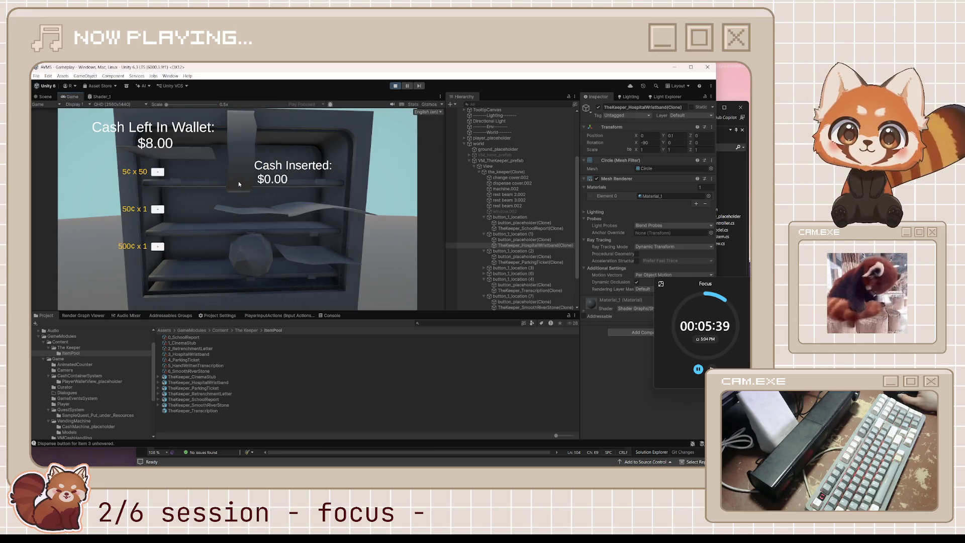
click(331, 316)
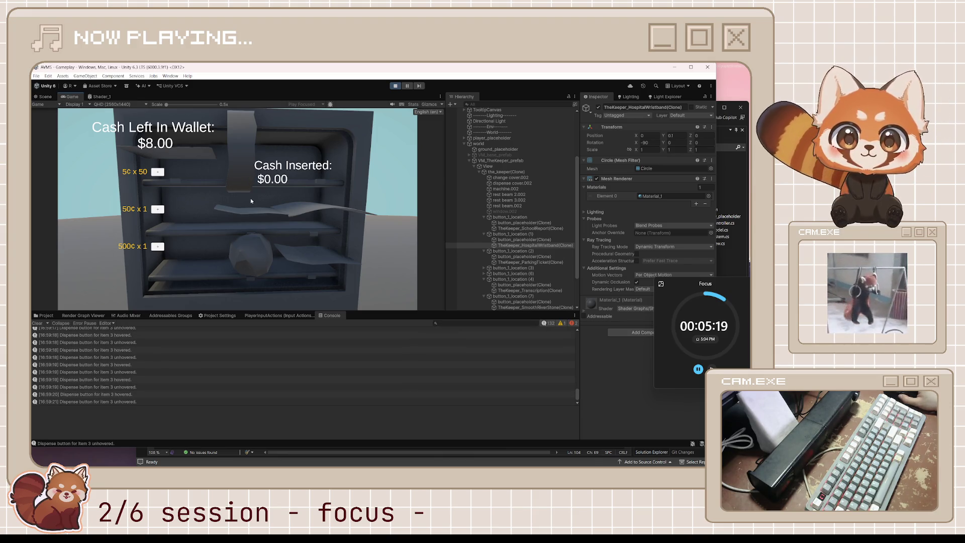
Dispense item 4, select the spawned ParkingTicket, and open the 4_ParkingTicket item data
click(45, 96)
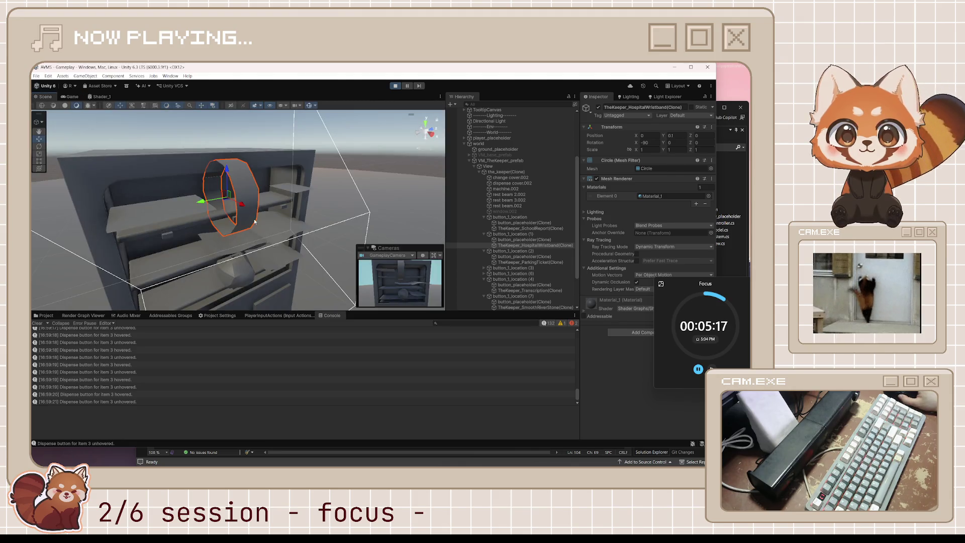
click(71, 96)
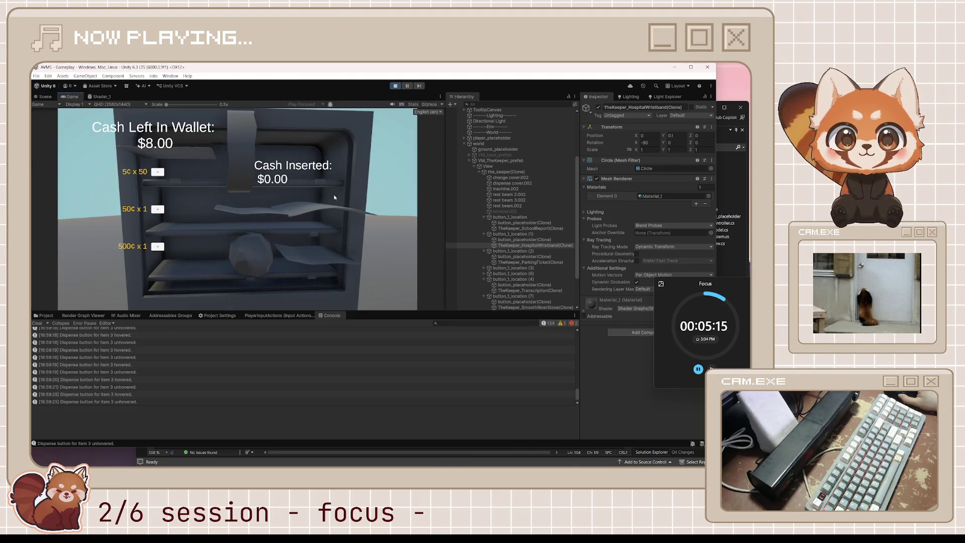
click(319, 179)
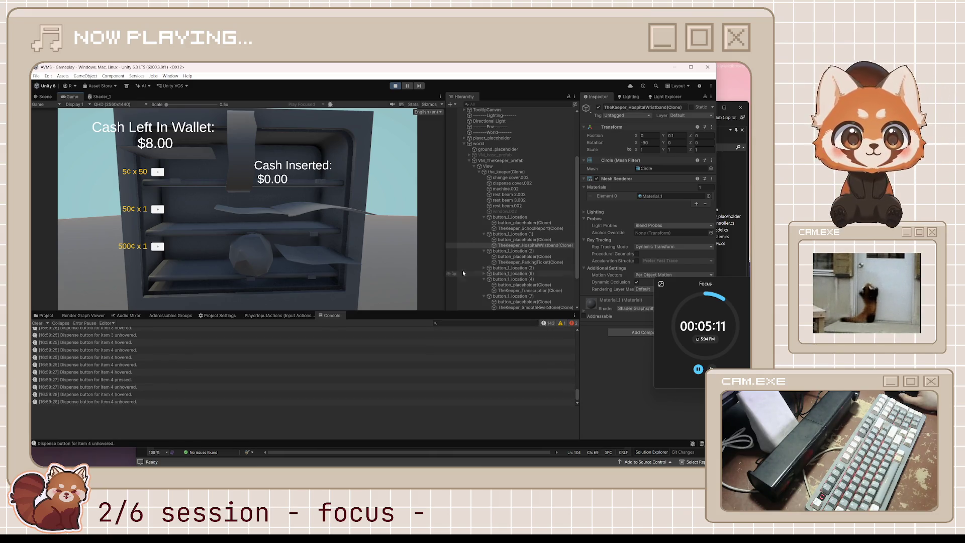
click(45, 96)
click(295, 192)
click(295, 192)
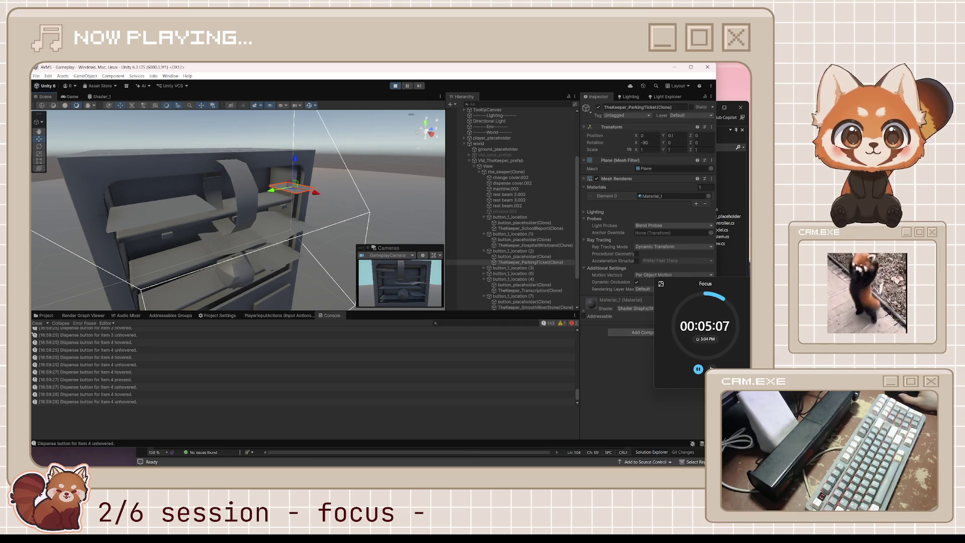
click(46, 315)
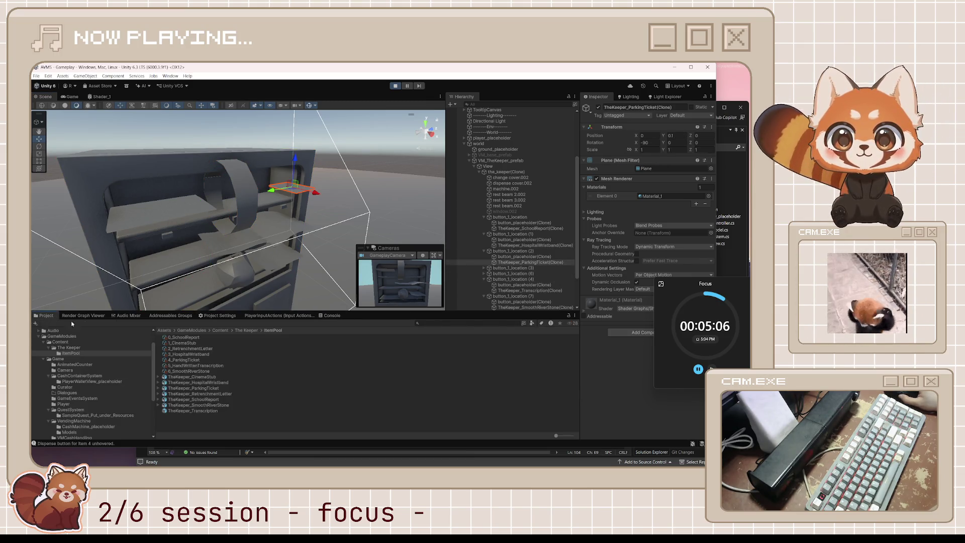
click(194, 366)
click(191, 360)
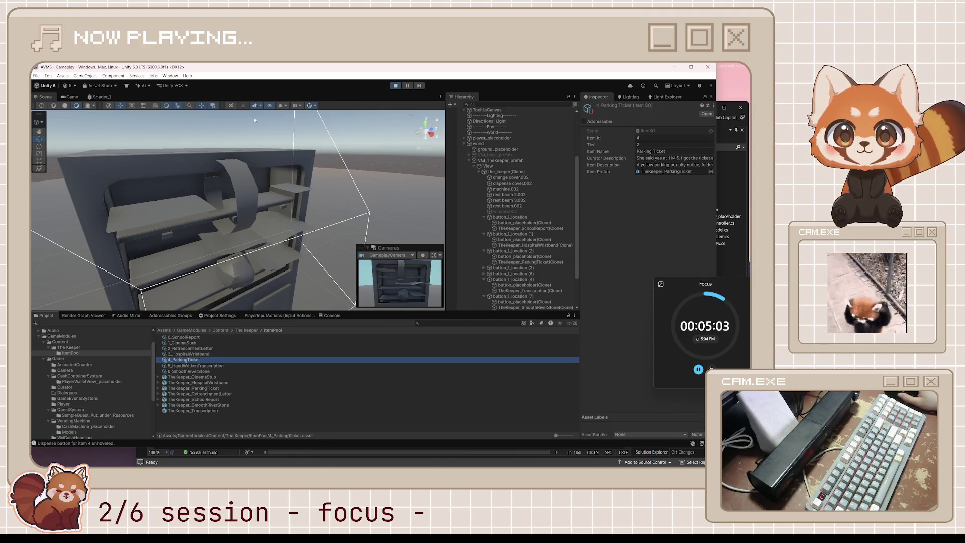
Show the Game view, then exit play mode
click(73, 96)
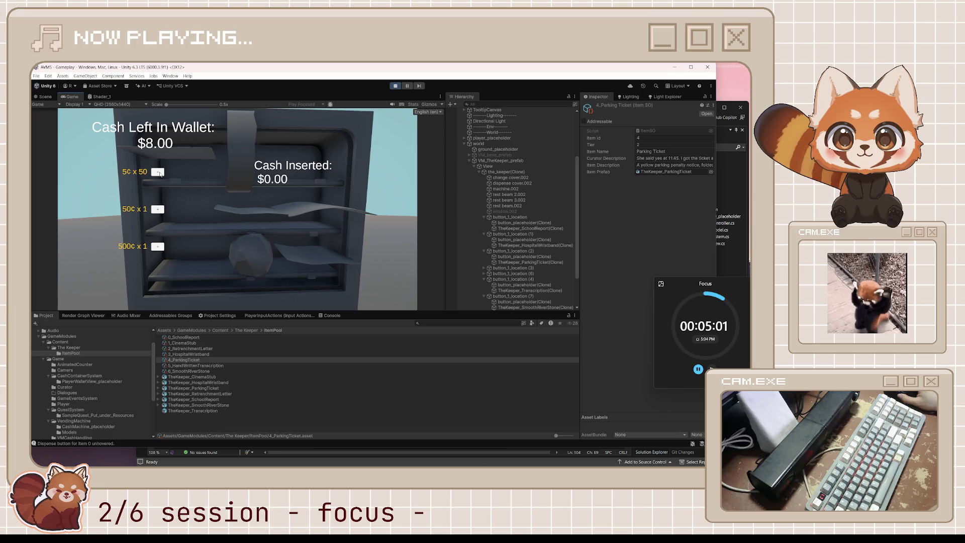
click(395, 85)
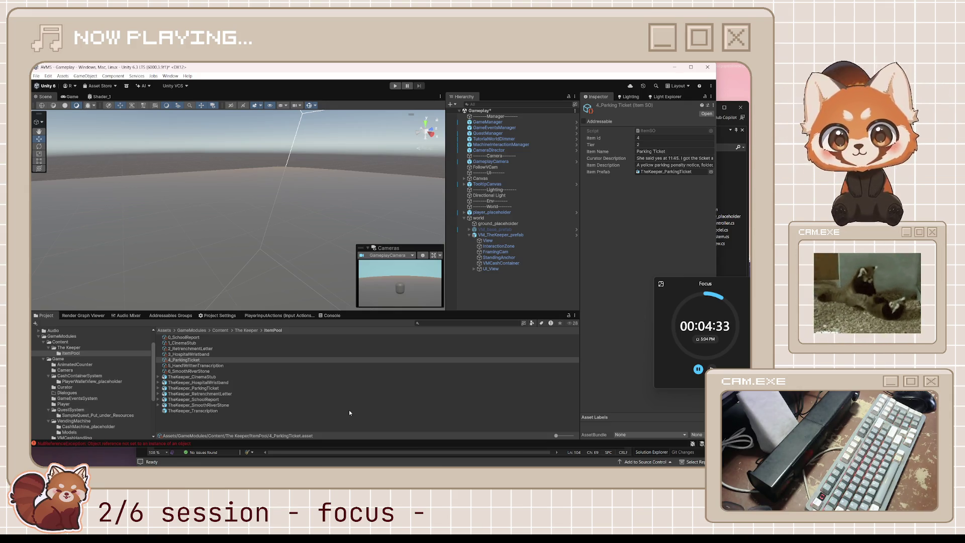
Open the Bootstrap scene from Assets/Level/Scenes and answer the unsaved Gameplay changes prompt
click(473, 400)
click(473, 425)
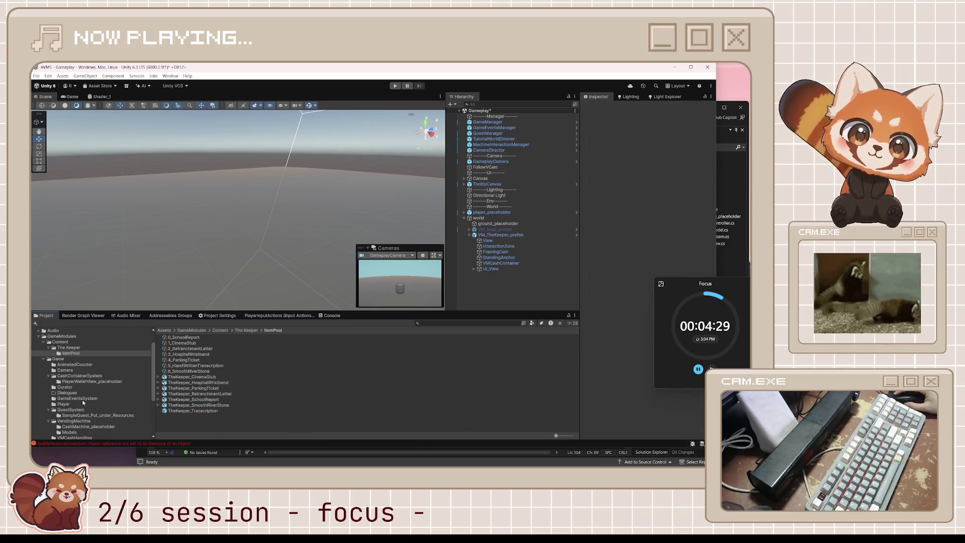
scroll(80, 409, down, 5)
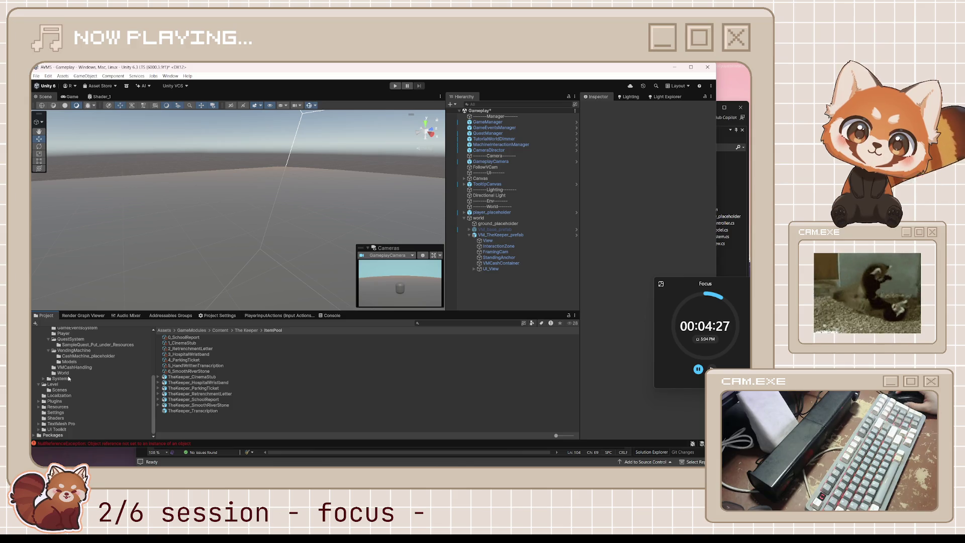
scroll(78, 386, up, 5)
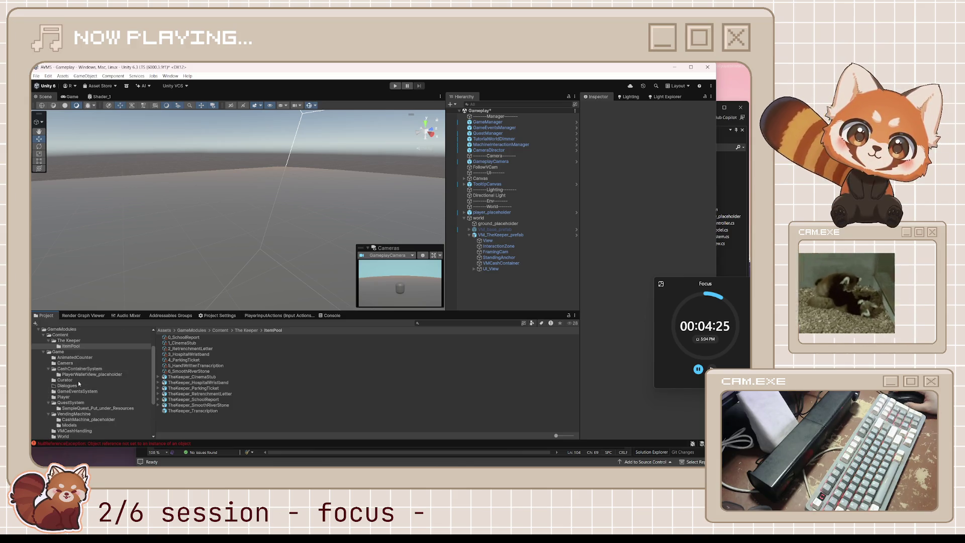
scroll(80, 350, down, 1)
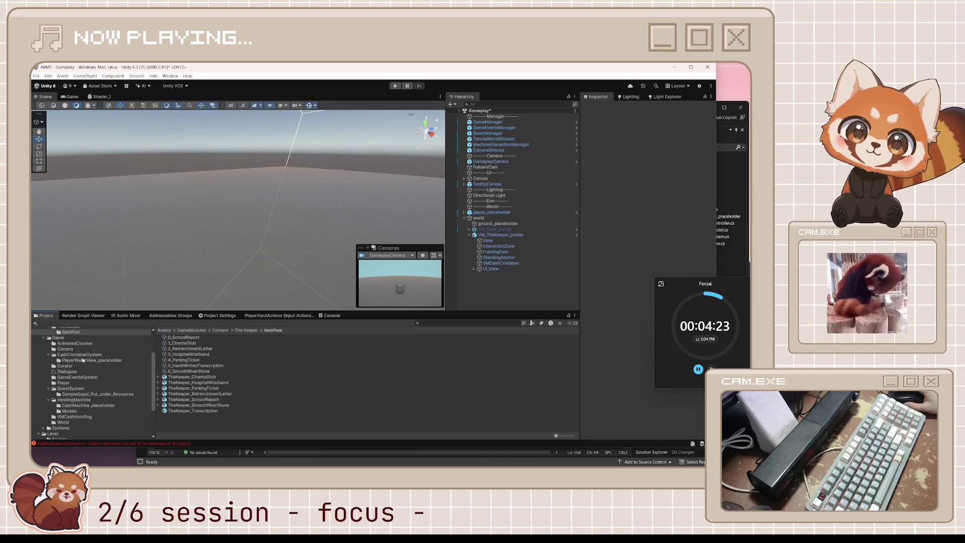
click(60, 433)
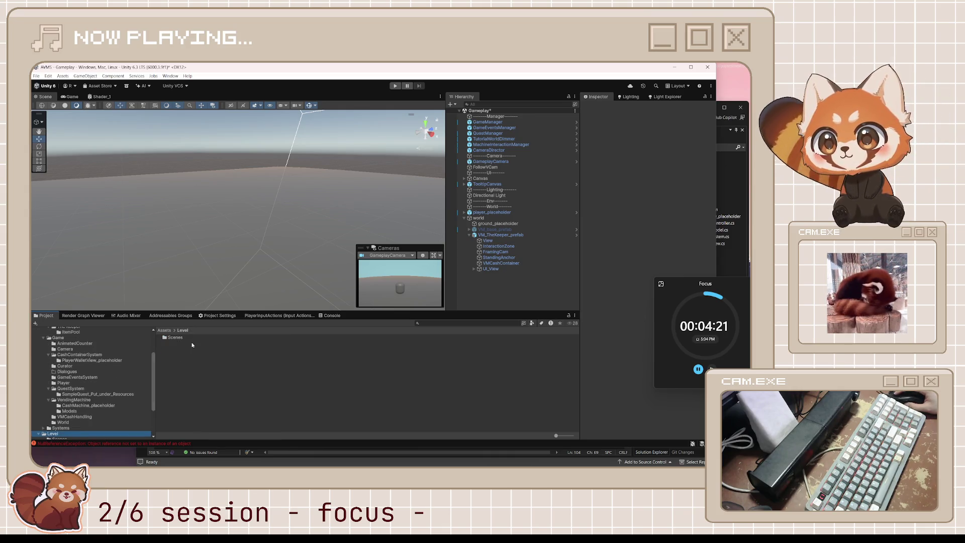
double_click(176, 338)
click(189, 338)
double_click(189, 337)
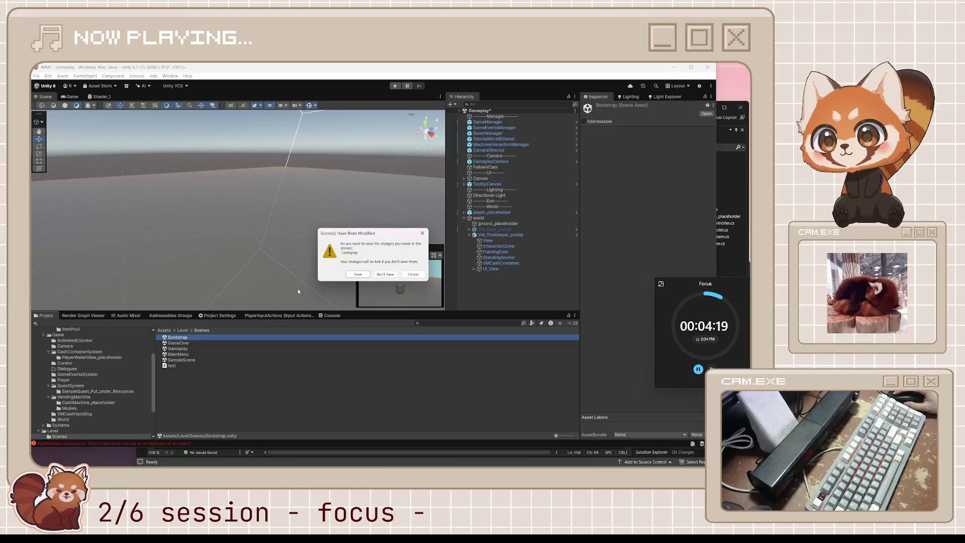
click(378, 269)
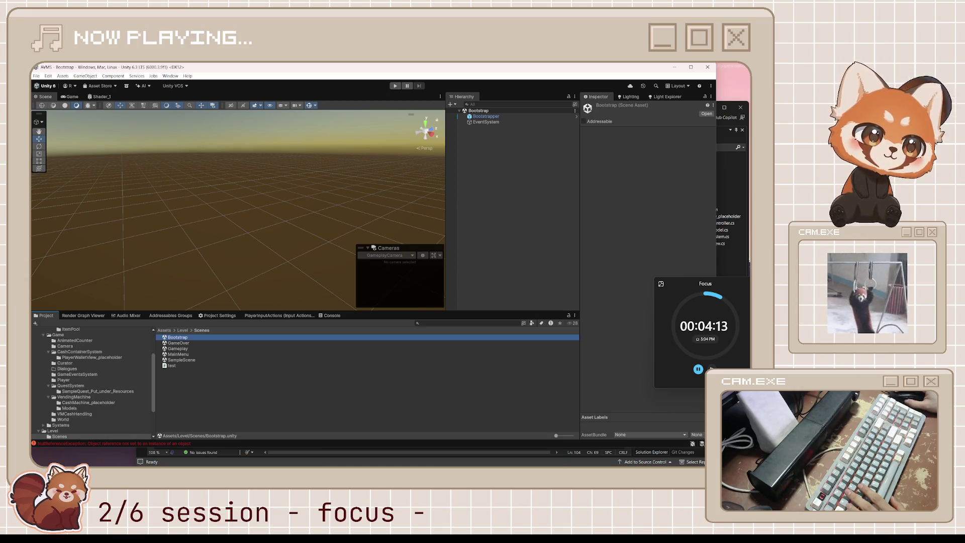
Play from Bootstrap, choose New Game, walk forward with W and press E at the machine
key(alt+Tab)
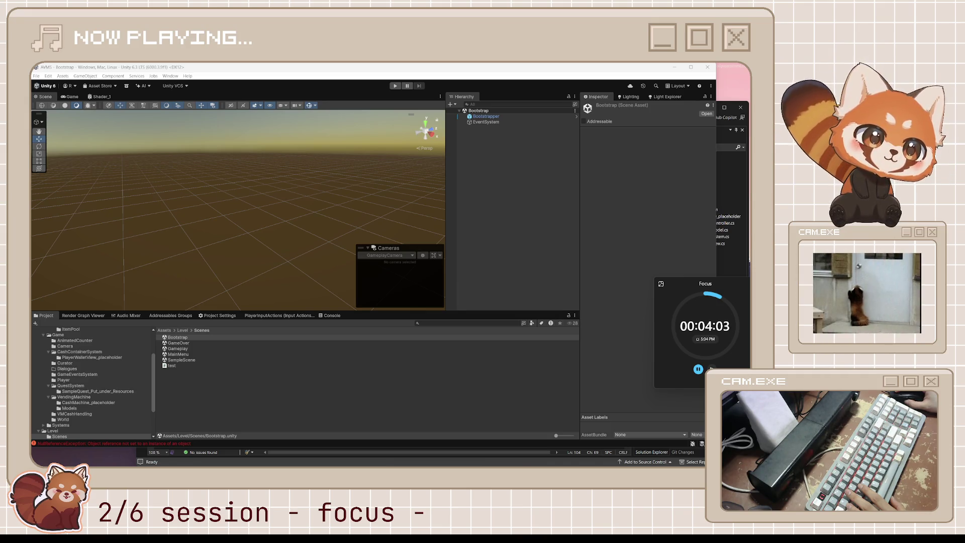
click(375, 390)
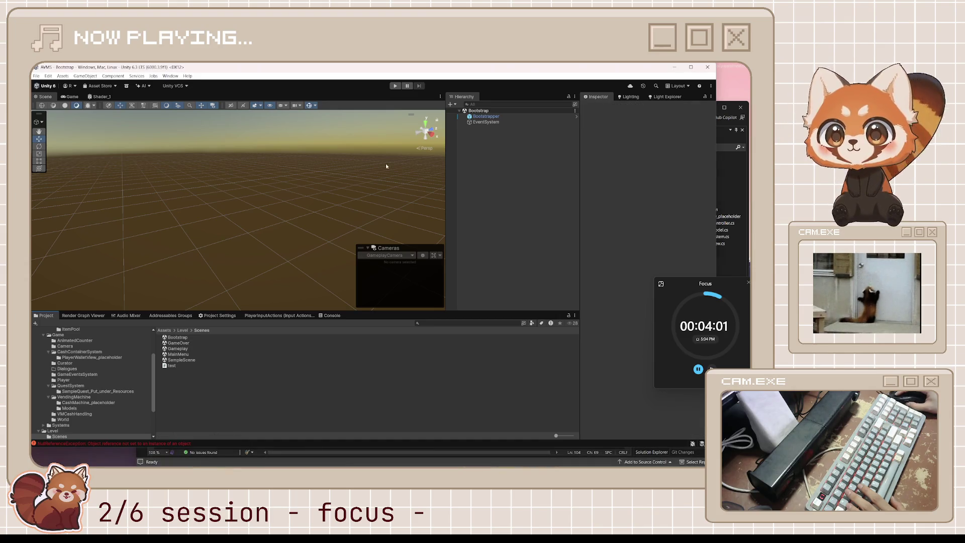
click(395, 86)
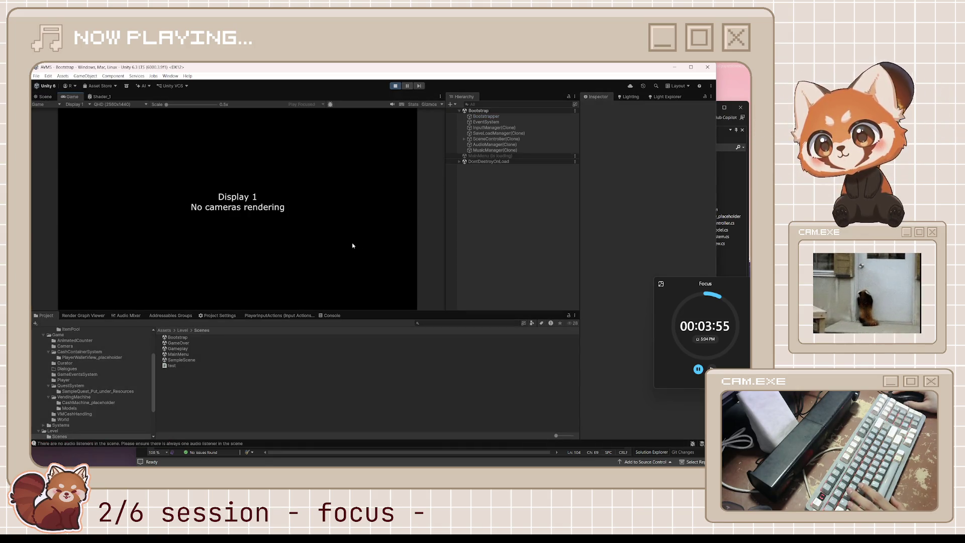
click(245, 237)
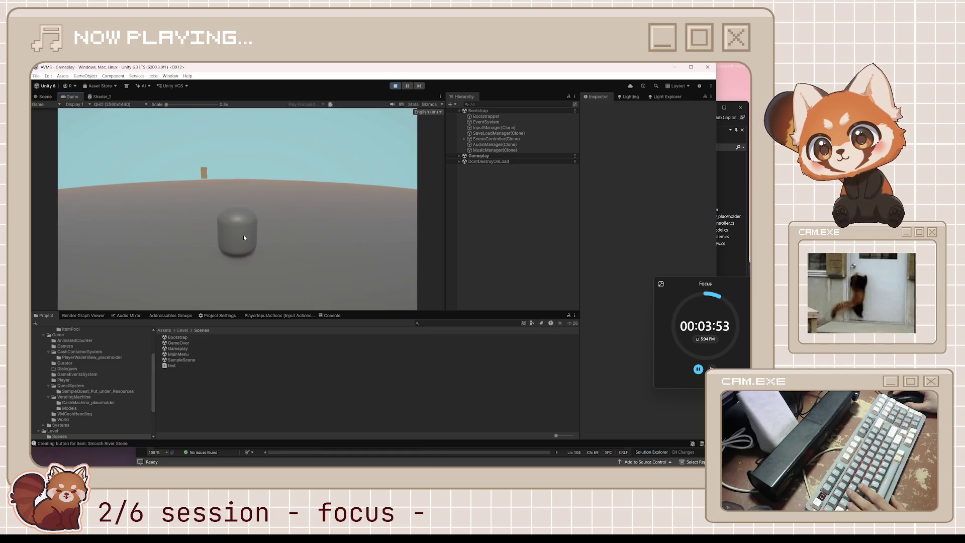
key(w)
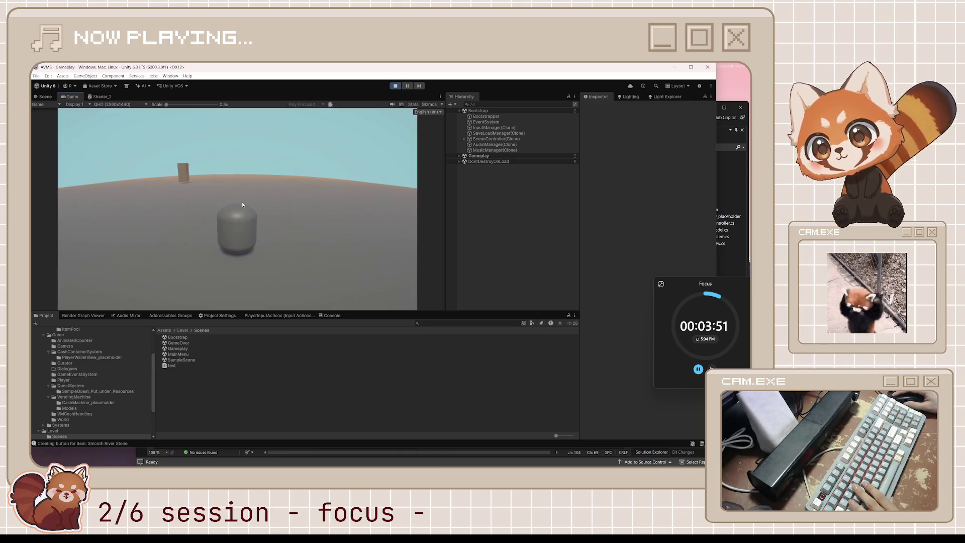
key(e)
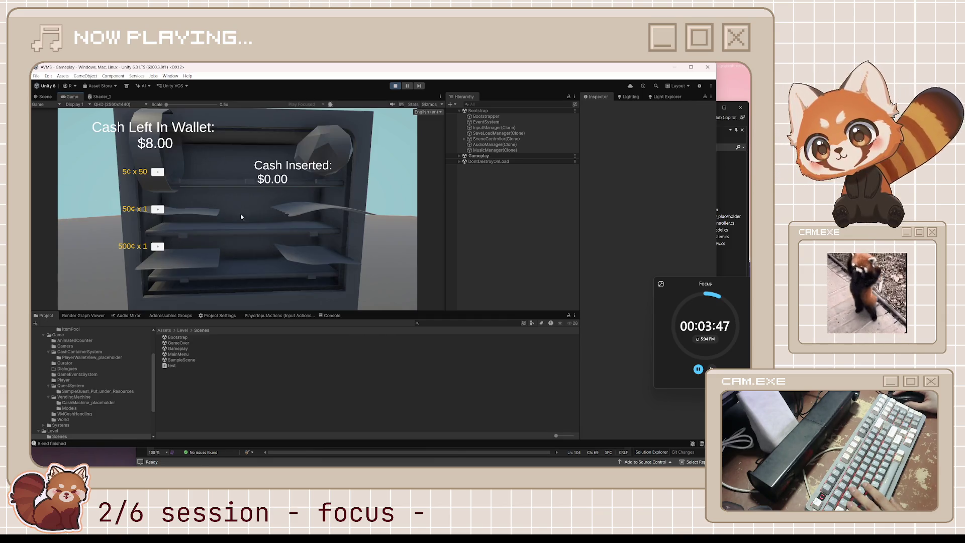
Insert two 5¢ coins and a 50¢ coin with the Console open, then stop play mode
click(158, 173)
click(159, 173)
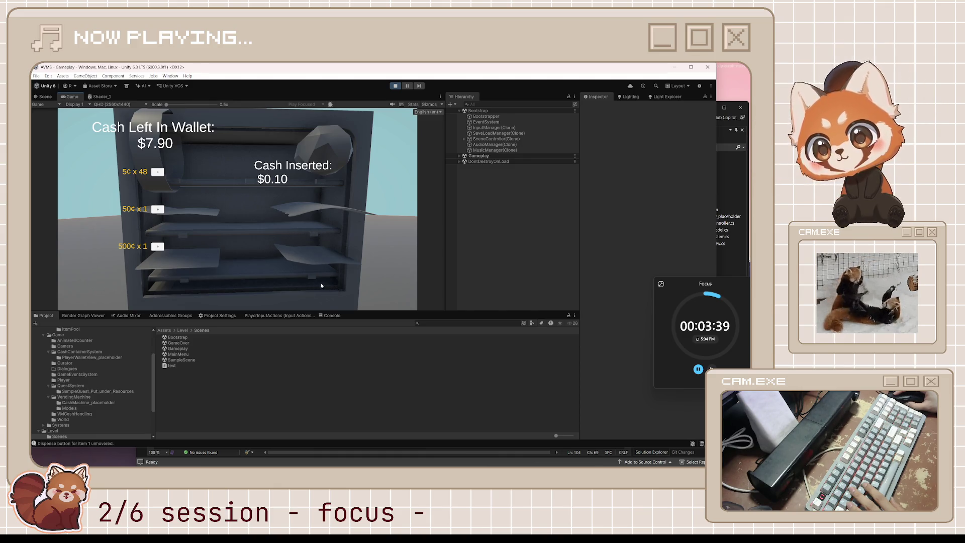
click(328, 316)
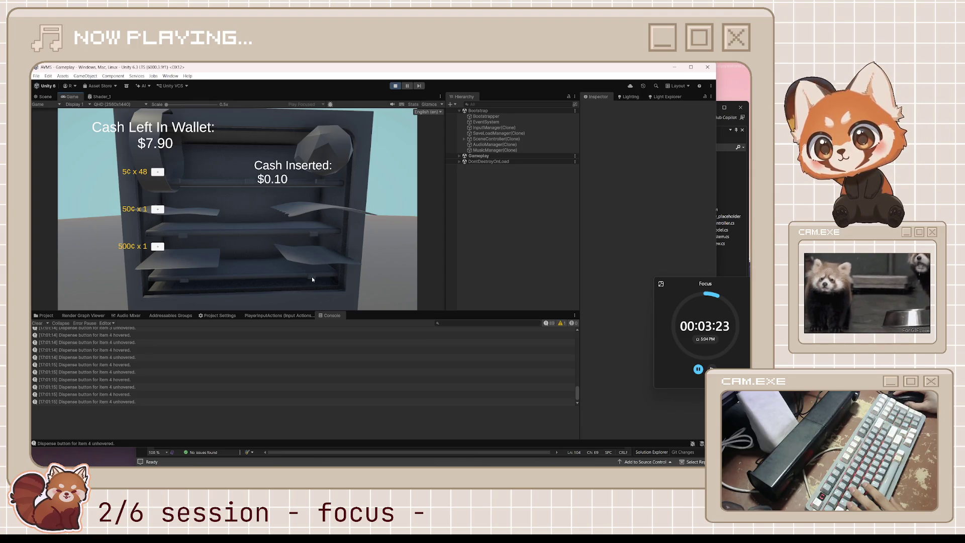
click(157, 210)
click(395, 86)
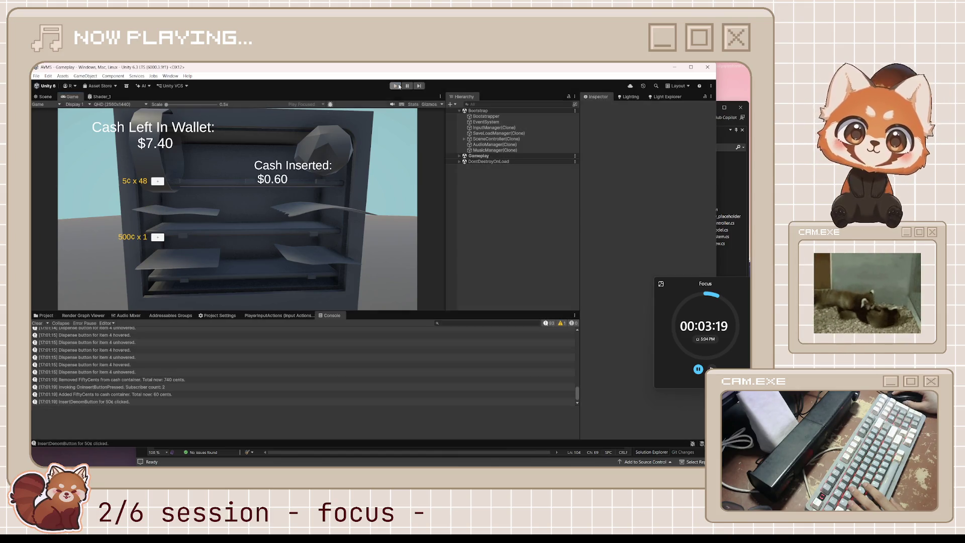
Select the TheKeeper_ParkingTicket model in The Keeper's ItemPool folder
click(45, 315)
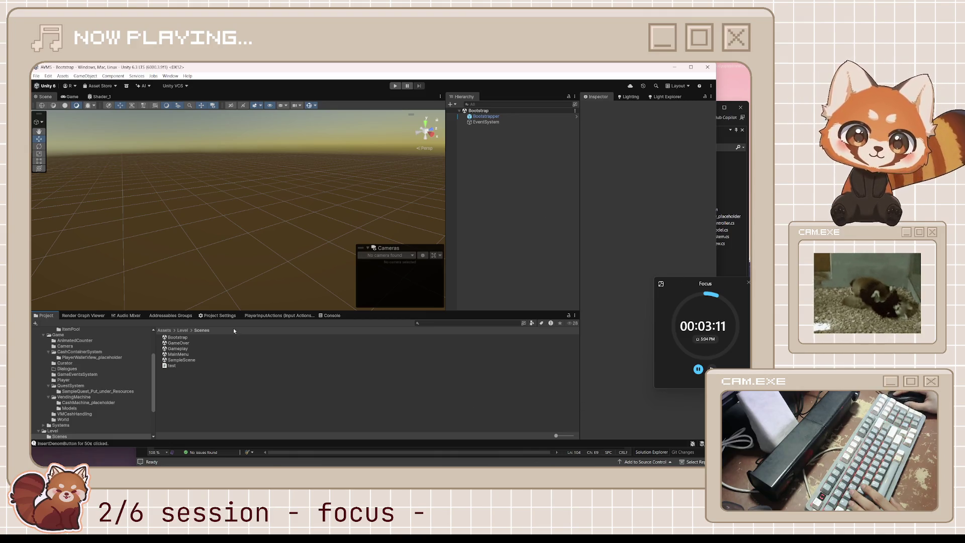
scroll(90, 357, up, 3)
click(68, 370)
click(71, 376)
click(194, 389)
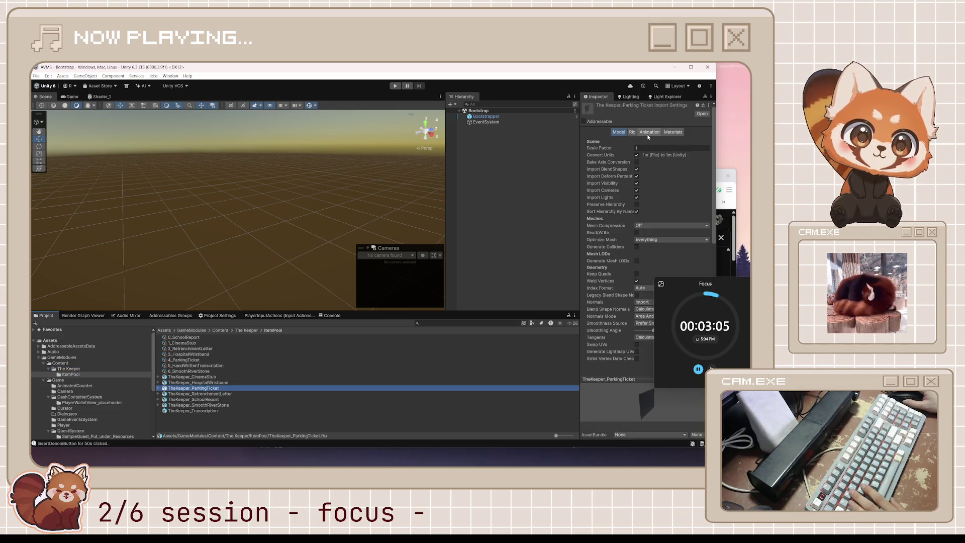
Review the model's Materials import settings, showing a Plane mesh using Material_1
mouse_move(681, 284)
mouse_down()
mouse_move(457, 337)
mouse_move(653, 333)
mouse_up()
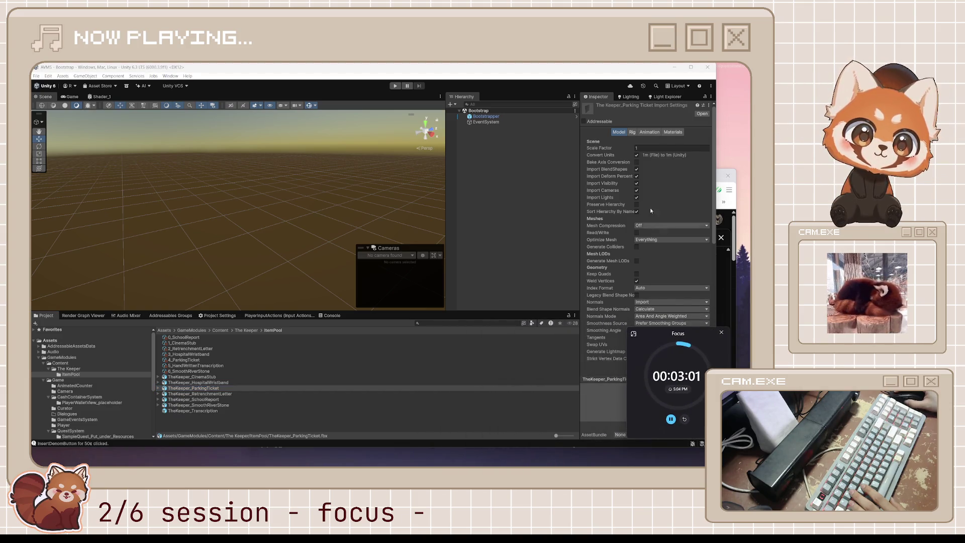
click(673, 131)
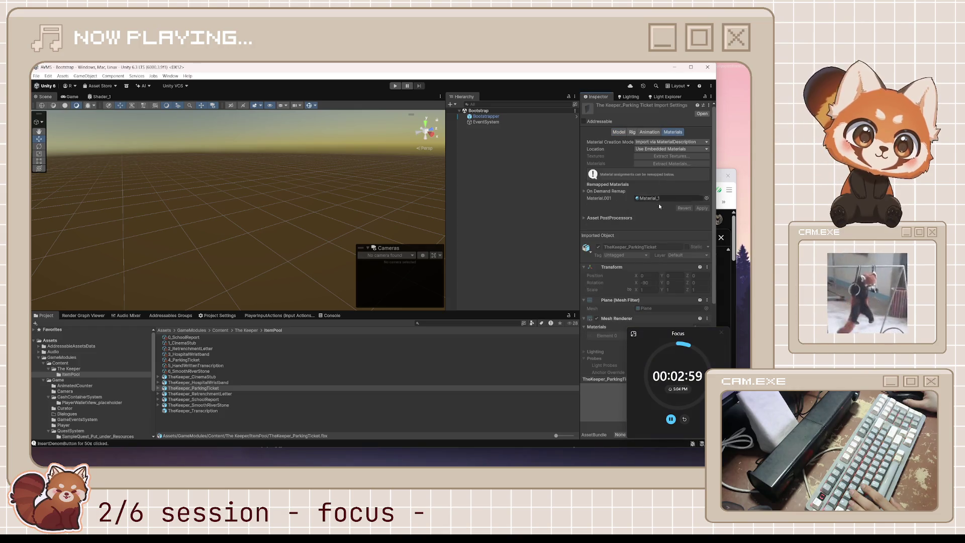
scroll(648, 241, down, 3)
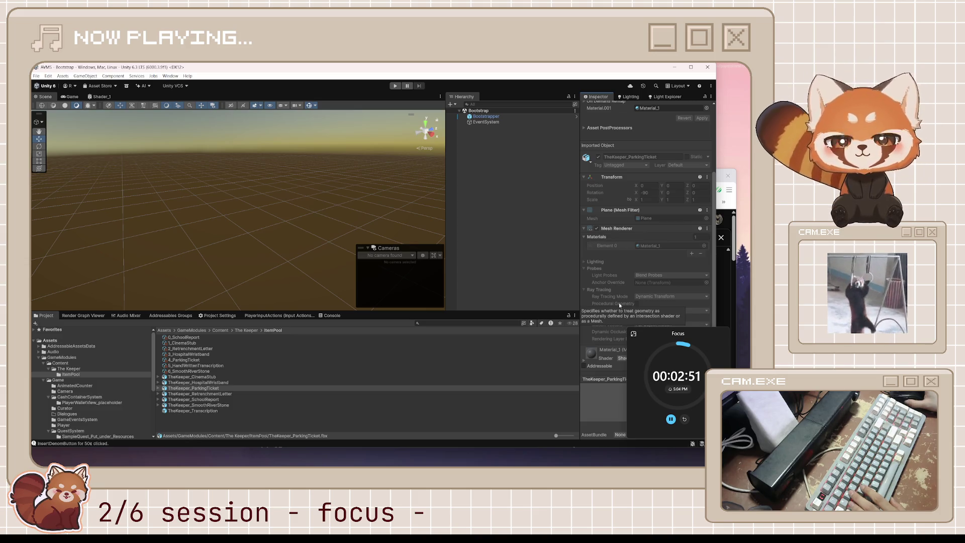
mouse_move(512, 448)
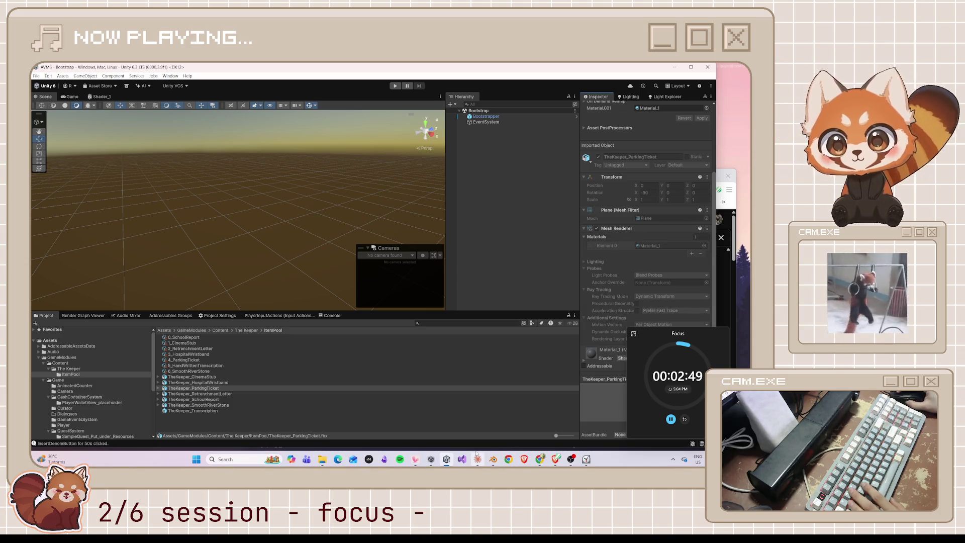